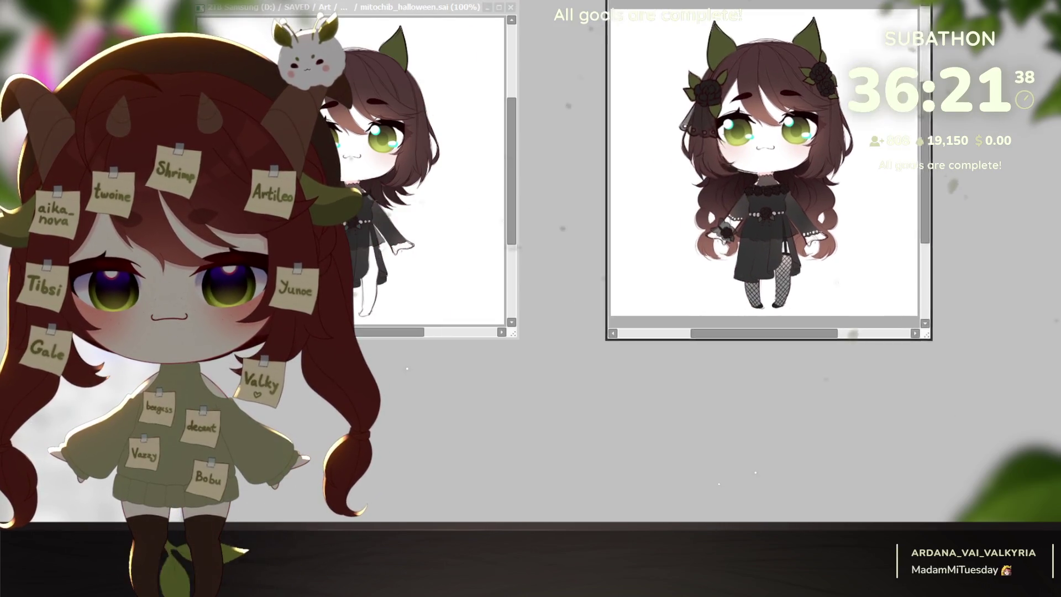
# Arrange and pan the chibi reference windows, then close the short-haired chibi artwork.
pyautogui.moveTo(713, 340)
pyautogui.mouseDown()
pyautogui.moveTo(838, 343)
pyautogui.moveTo(838, 514)
pyautogui.mouseUp()
pyautogui.scroll(3, 846, 272)
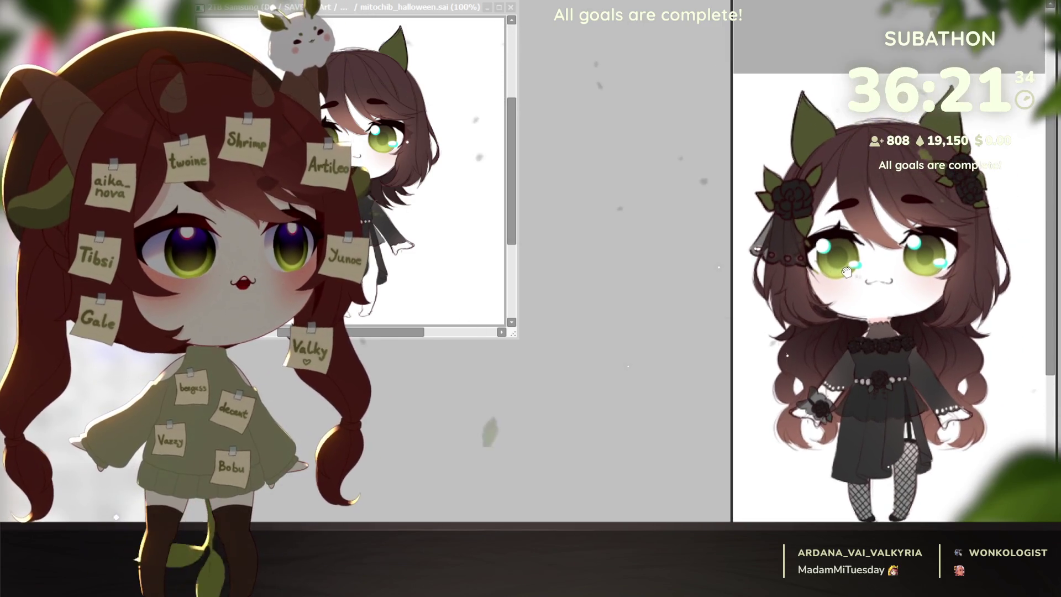
pyautogui.moveTo(356, 7); pyautogui.dragTo(485, 0)
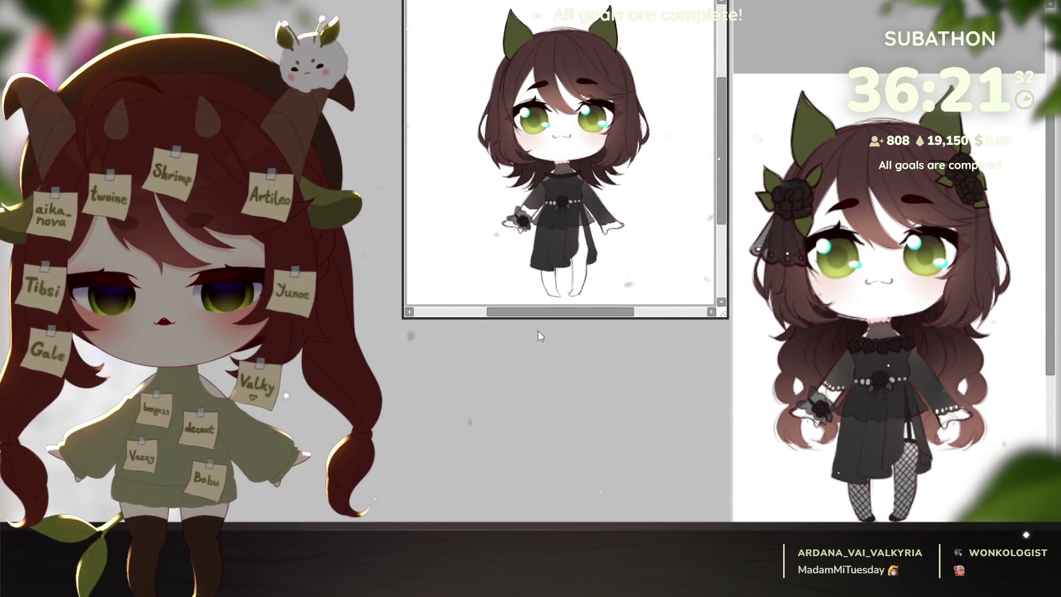
pyautogui.moveTo(559, 319); pyautogui.dragTo(559, 520)
pyautogui.scroll(3, 562, 363)
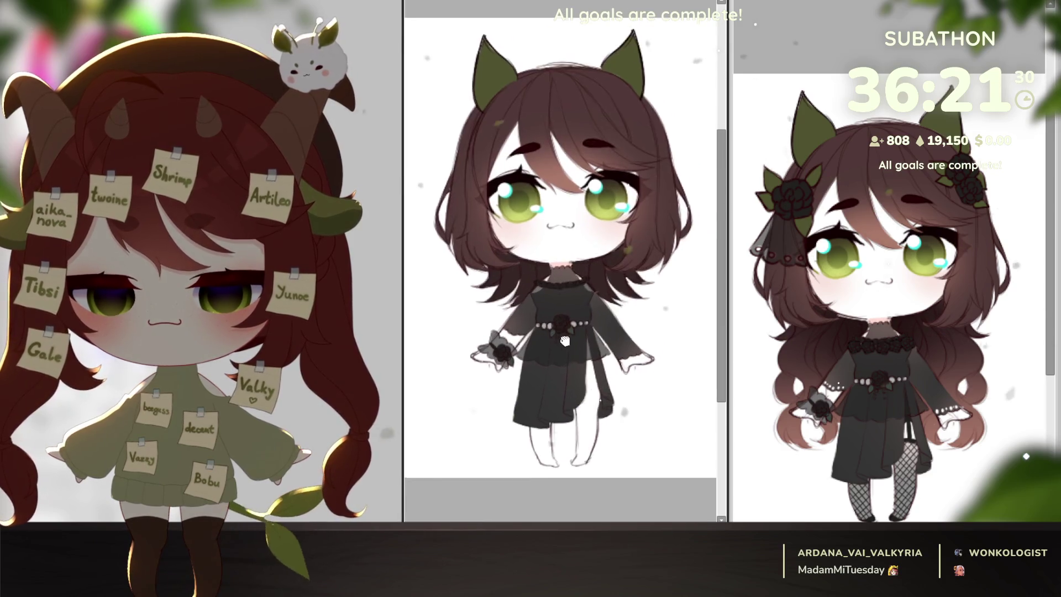
pyautogui.moveTo(561, 363); pyautogui.dragTo(558, 374)
pyautogui.moveTo(572, 258)
pyautogui.mouseDown()
pyautogui.moveTo(561, 248)
pyautogui.moveTo(586, 238)
pyautogui.mouseUp()
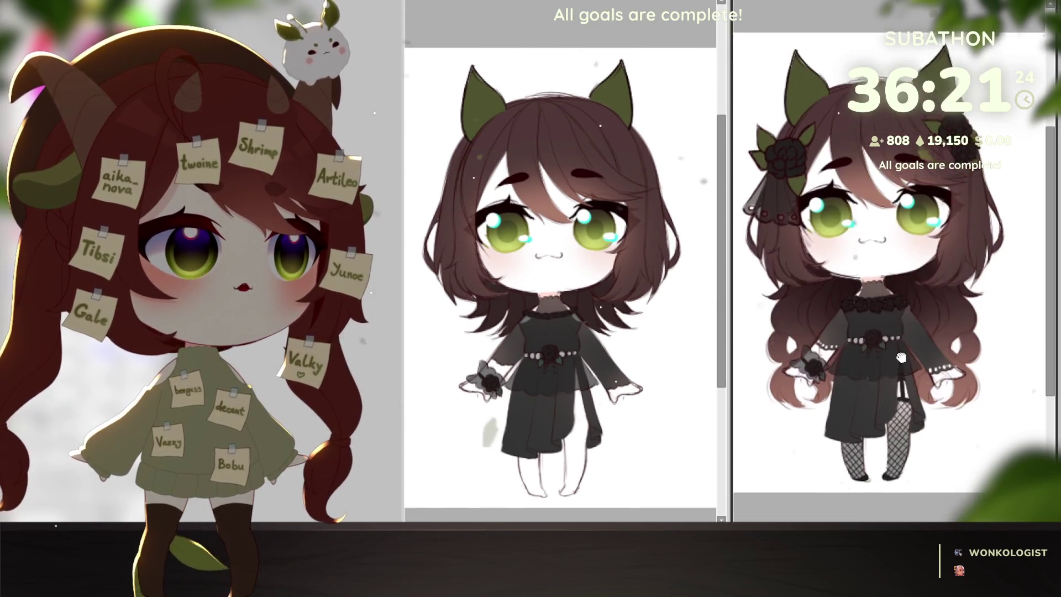
pyautogui.scroll(-2, 869, 377)
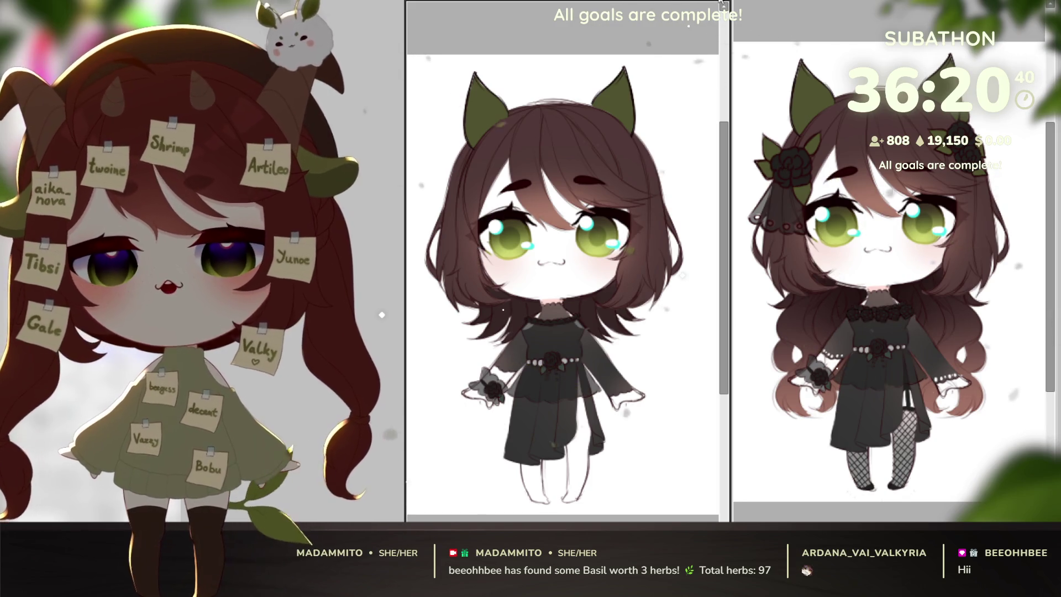
pyautogui.click(723, 4)
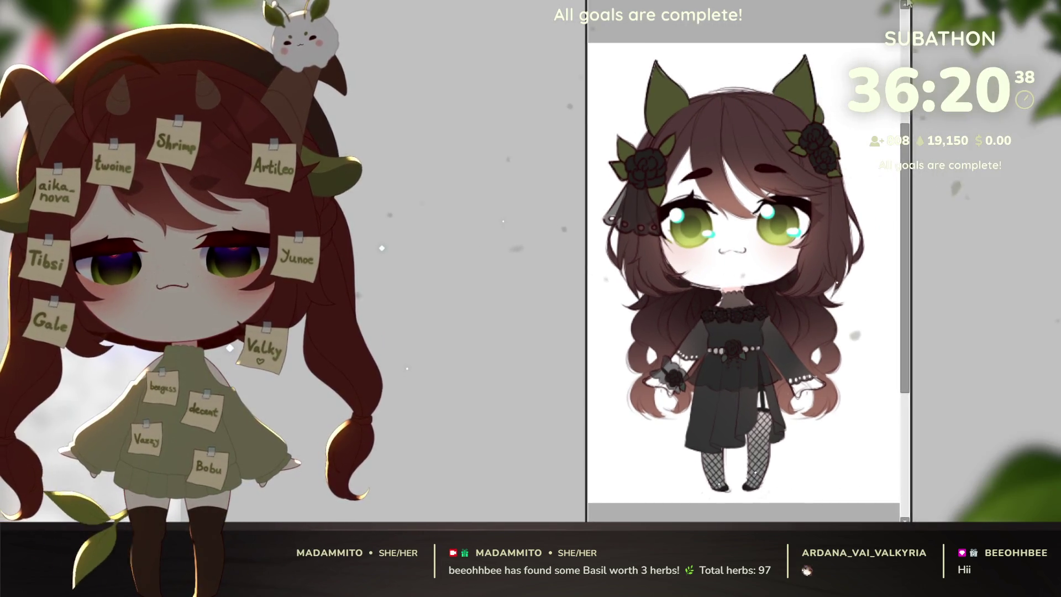
# Close the rose-decorated chibi reference and dismiss the enlarged character image.
pyautogui.click(904, 2)
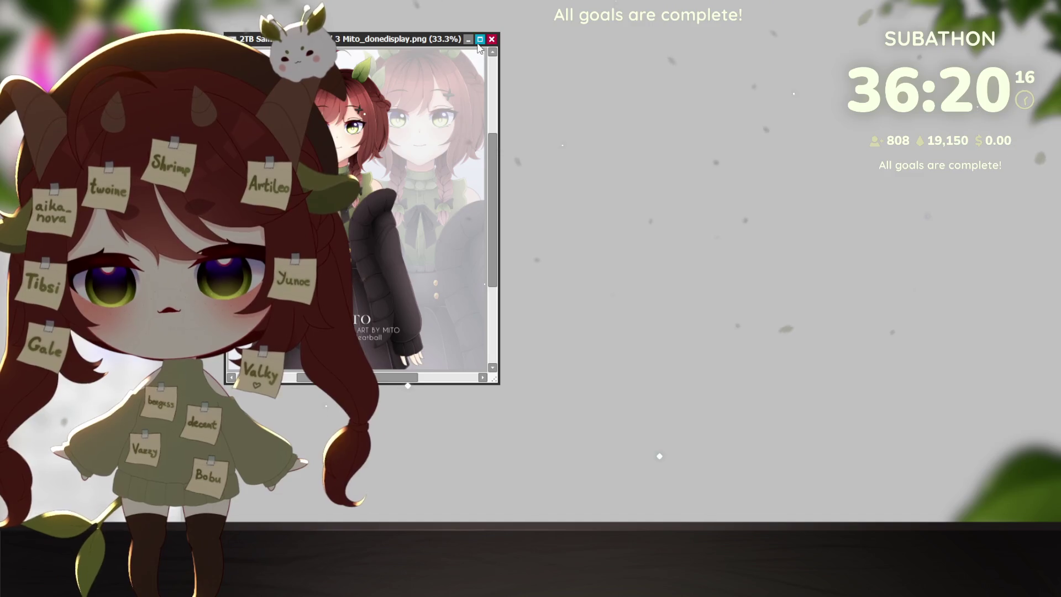
pyautogui.scroll(1, 853, 328)
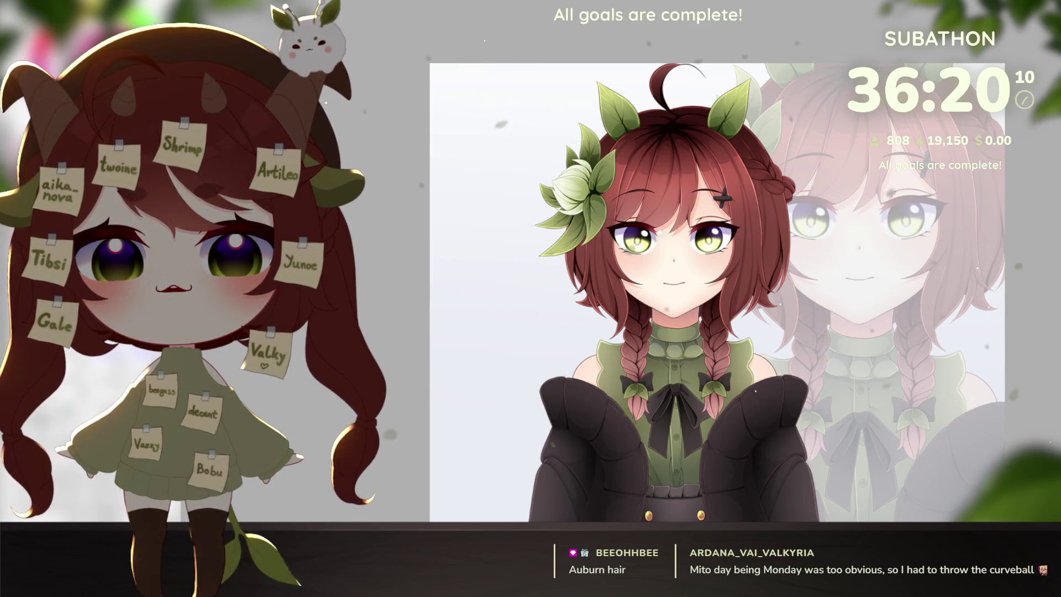
pyautogui.press('Escape')
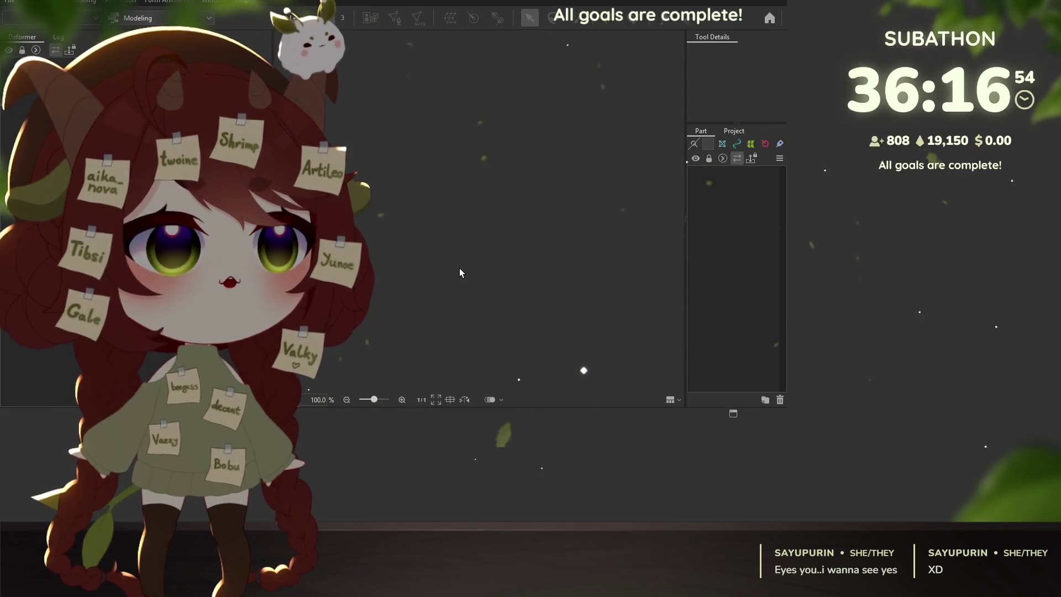
# Maximize the modeling workspace with simple_chibi_base10 and bring up its physics preview.
pyautogui.press('super+Up')
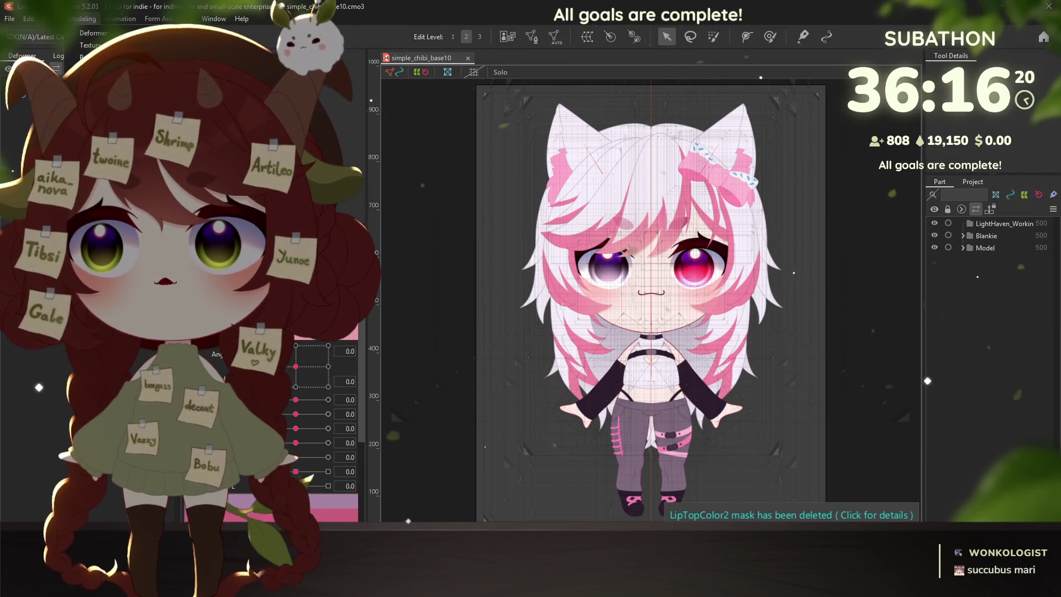
pyautogui.hotkey('alt', 'Tab')
# Reposition and widen the physics preview, test the sway, and slide the Jacket toggle to maximum.
pyautogui.moveTo(732, 53); pyautogui.dragTo(671, 29)
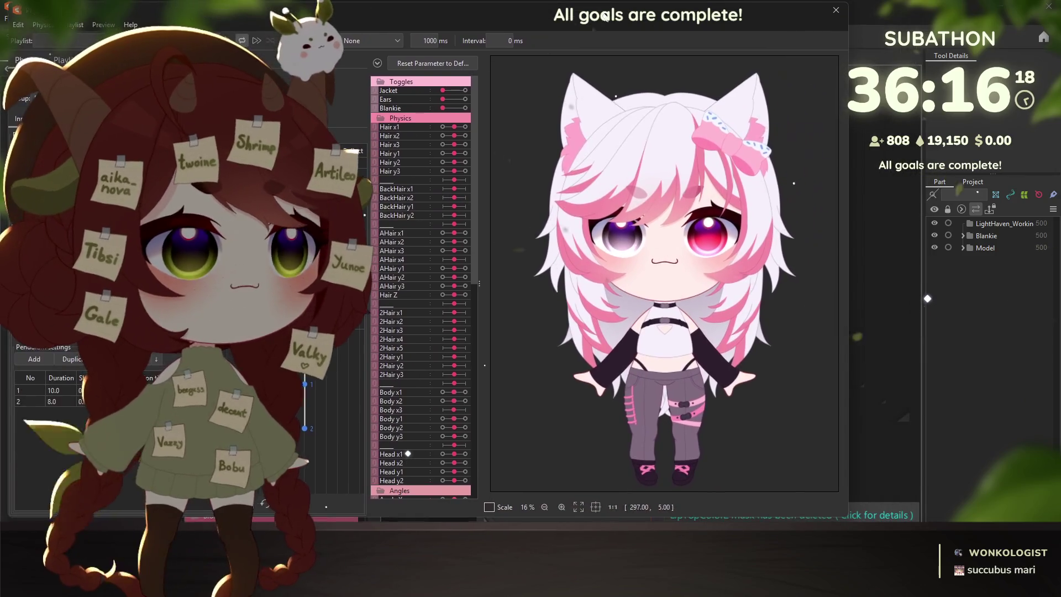
pyautogui.moveTo(842, 274); pyautogui.dragTo(891, 274)
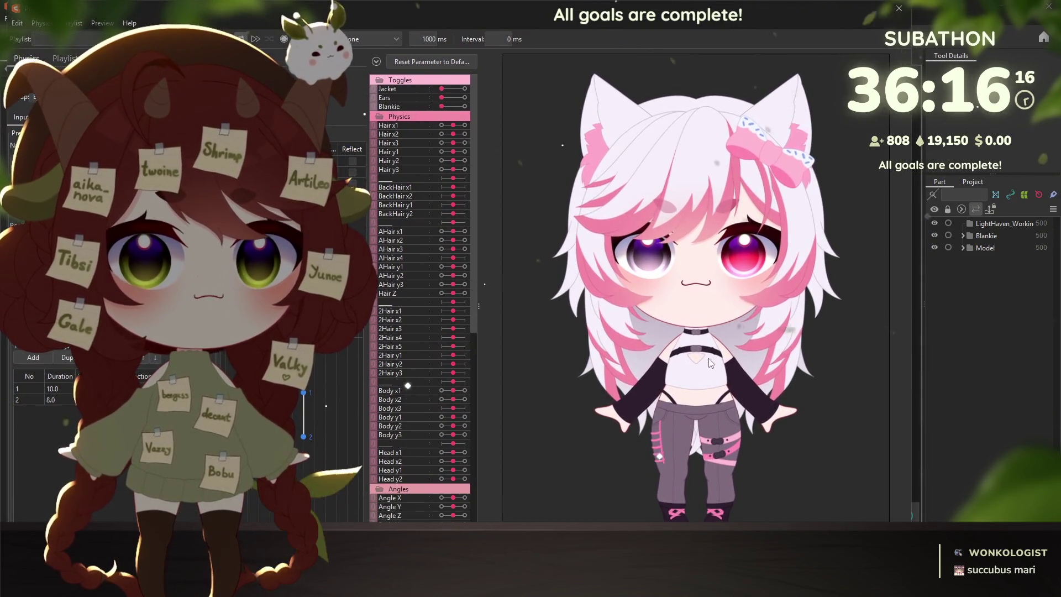
pyautogui.moveTo(752, 355)
pyautogui.mouseDown()
pyautogui.moveTo(687, 280)
pyautogui.moveTo(598, 219)
pyautogui.moveTo(757, 236)
pyautogui.moveTo(607, 137)
pyautogui.moveTo(711, 153)
pyautogui.moveTo(702, 435)
pyautogui.moveTo(728, 336)
pyautogui.moveTo(672, 413)
pyautogui.mouseUp()
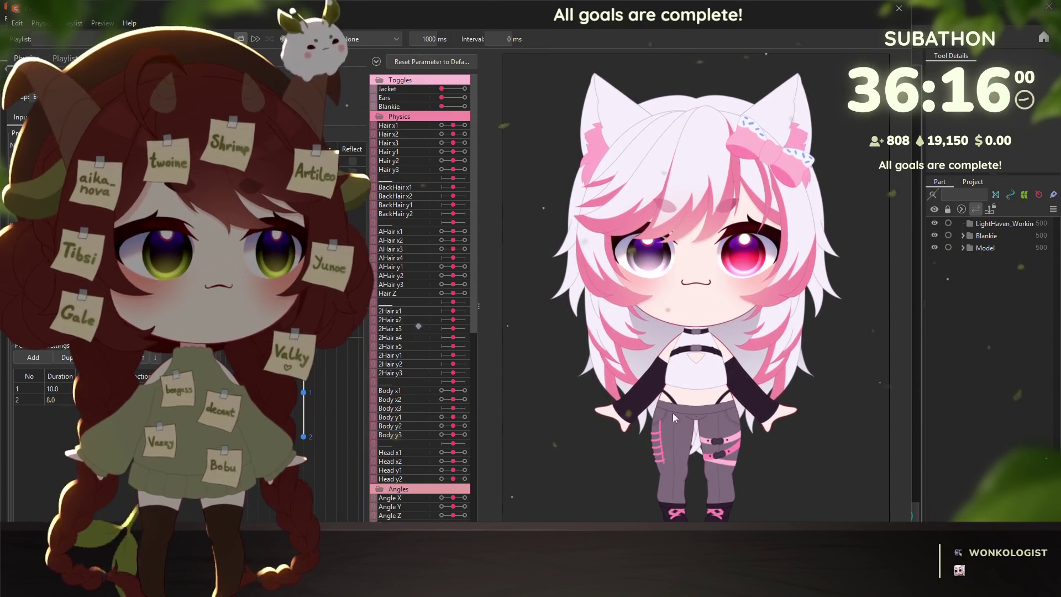
pyautogui.moveTo(442, 89); pyautogui.dragTo(465, 89)
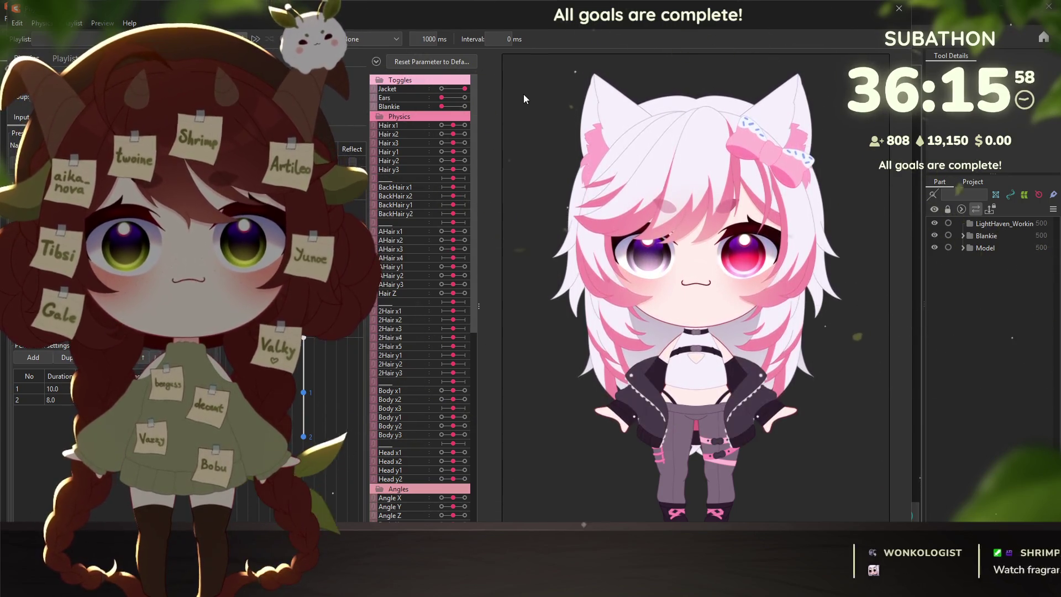
# Swing the model to test hair physics, then close the physics preview.
pyautogui.moveTo(630, 335)
pyautogui.mouseDown()
pyautogui.moveTo(718, 464)
pyautogui.moveTo(579, 242)
pyautogui.moveTo(857, 308)
pyautogui.moveTo(808, 171)
pyautogui.mouseUp()
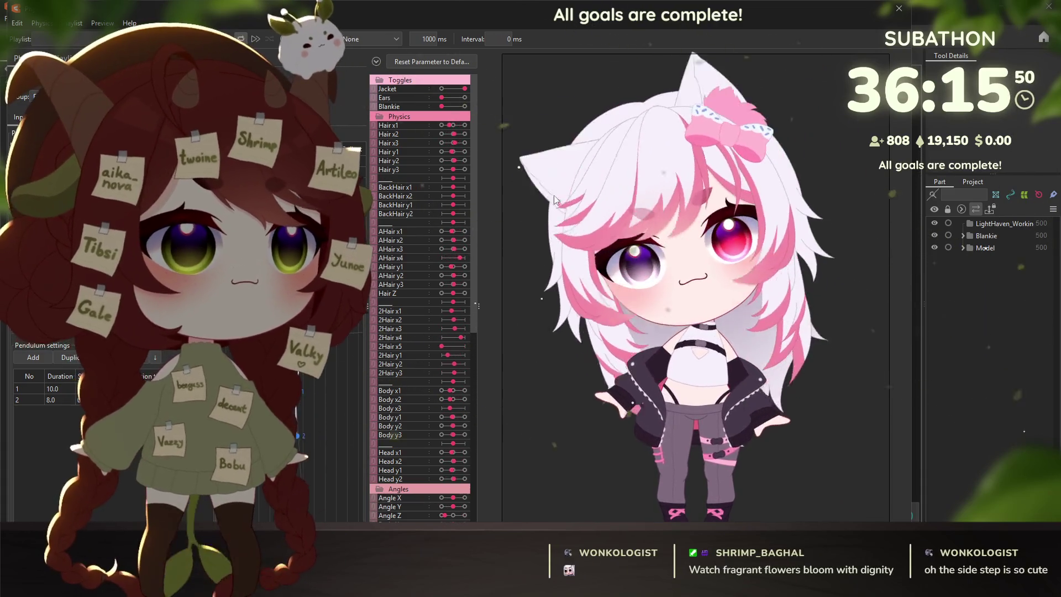
pyautogui.hotkey('alt', 'Tab')
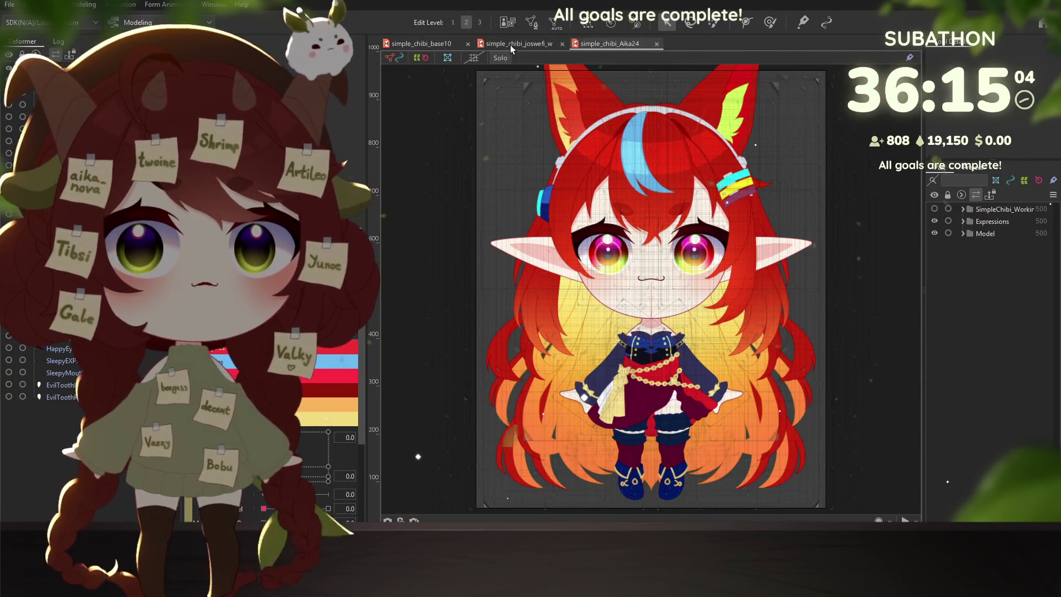
pyautogui.click(510, 45)
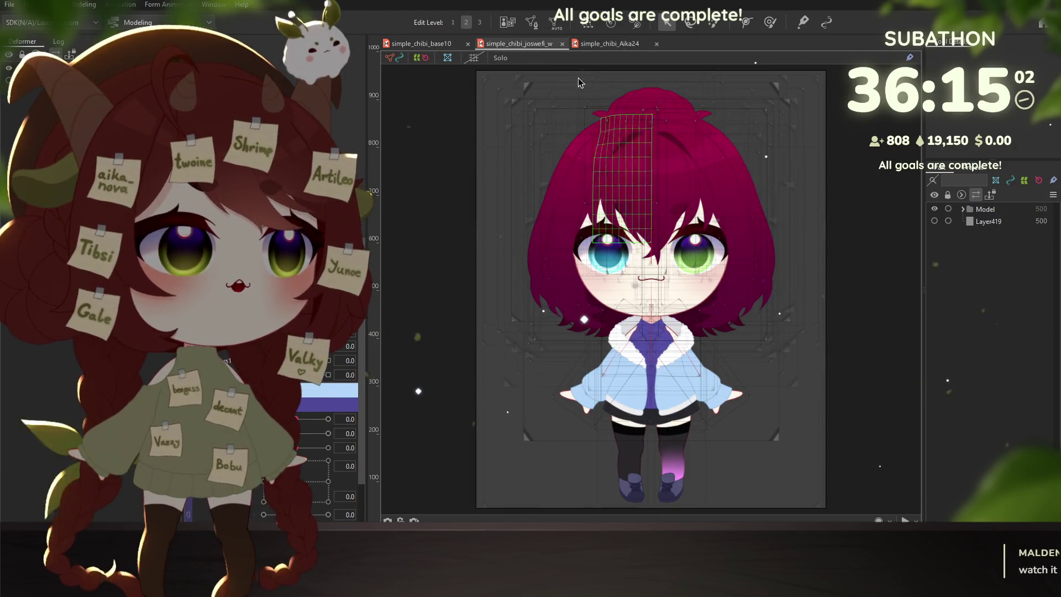
pyautogui.moveTo(512, 43); pyautogui.dragTo(515, 291)
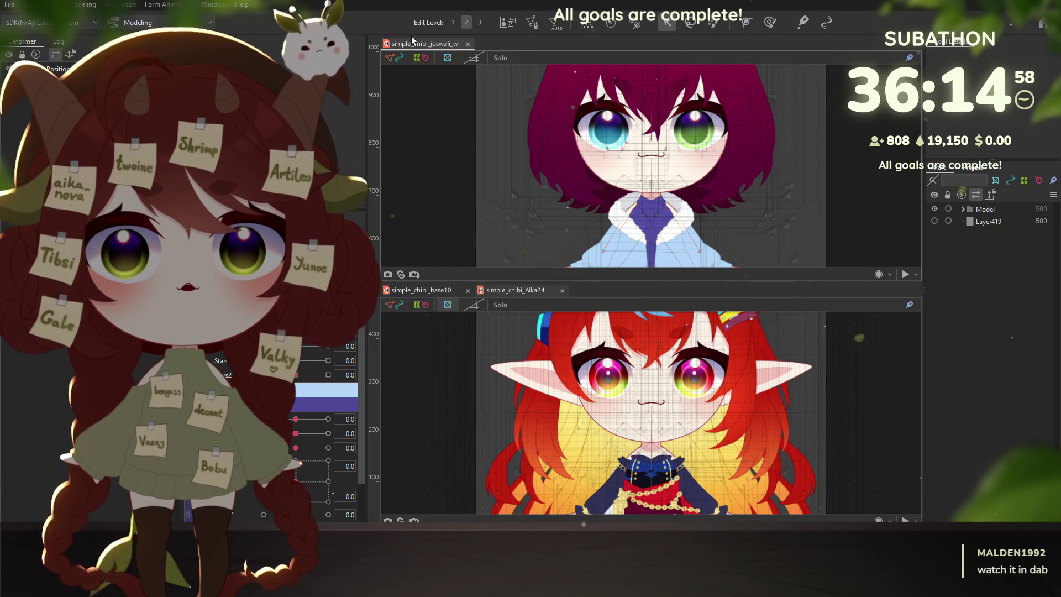
pyautogui.moveTo(412, 43); pyautogui.dragTo(597, 290)
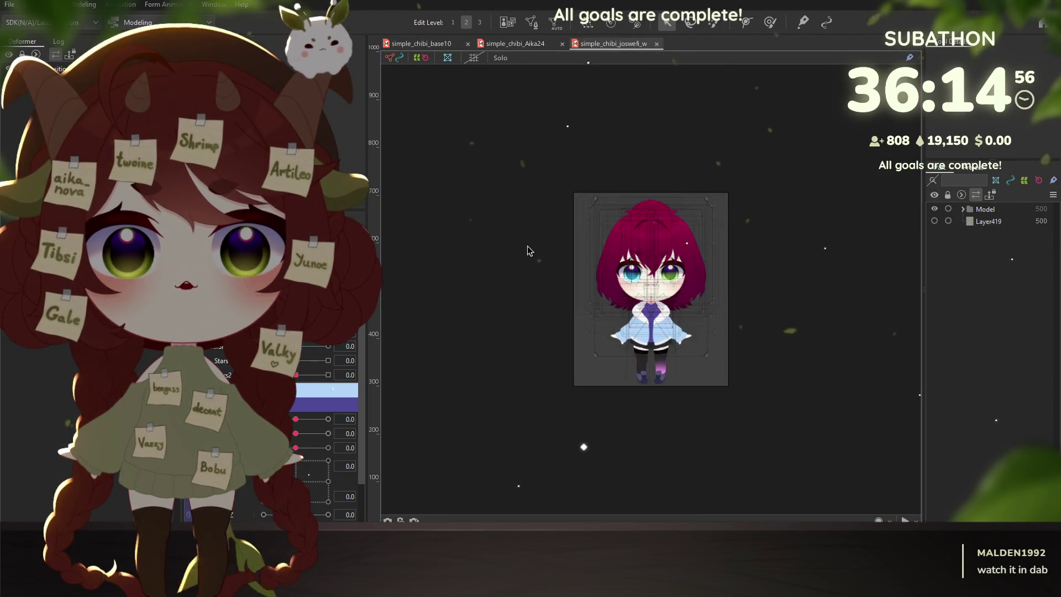
pyautogui.click(514, 43)
pyautogui.click(614, 44)
pyautogui.scroll(3, 651, 290)
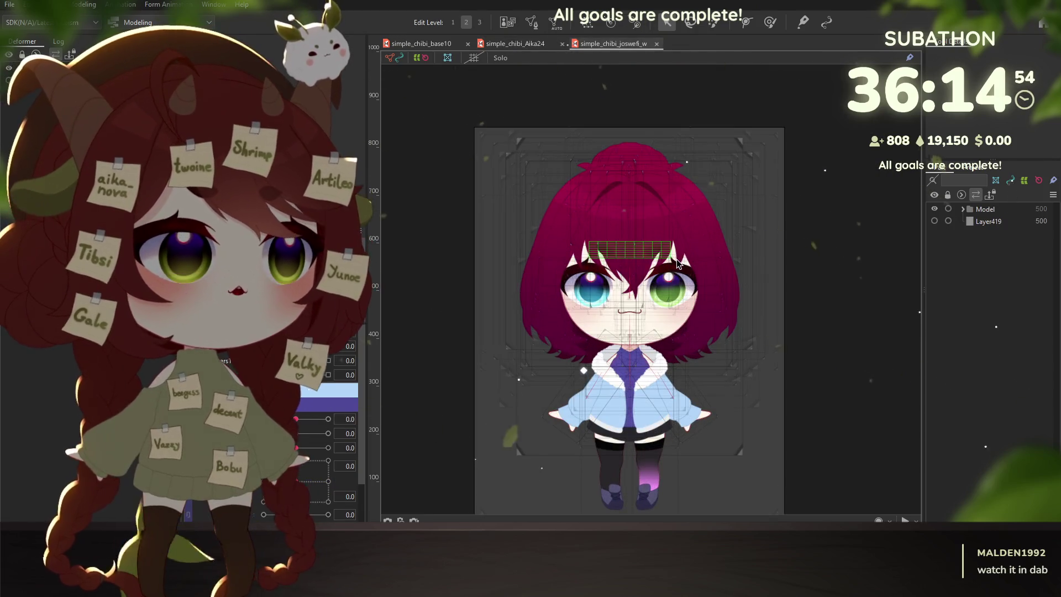
pyautogui.scroll(1, 651, 291)
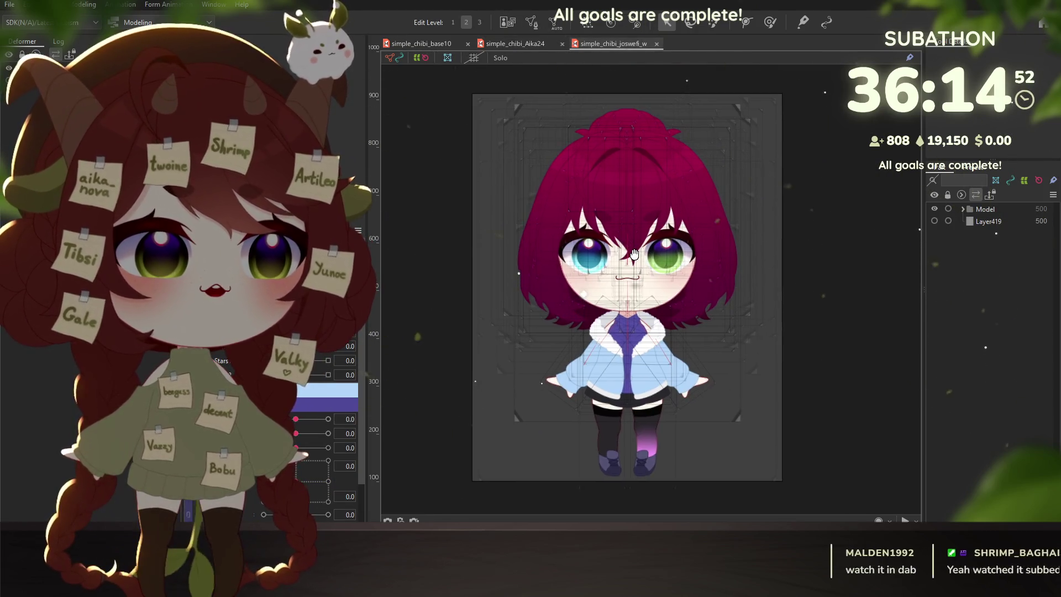
pyautogui.click(663, 249)
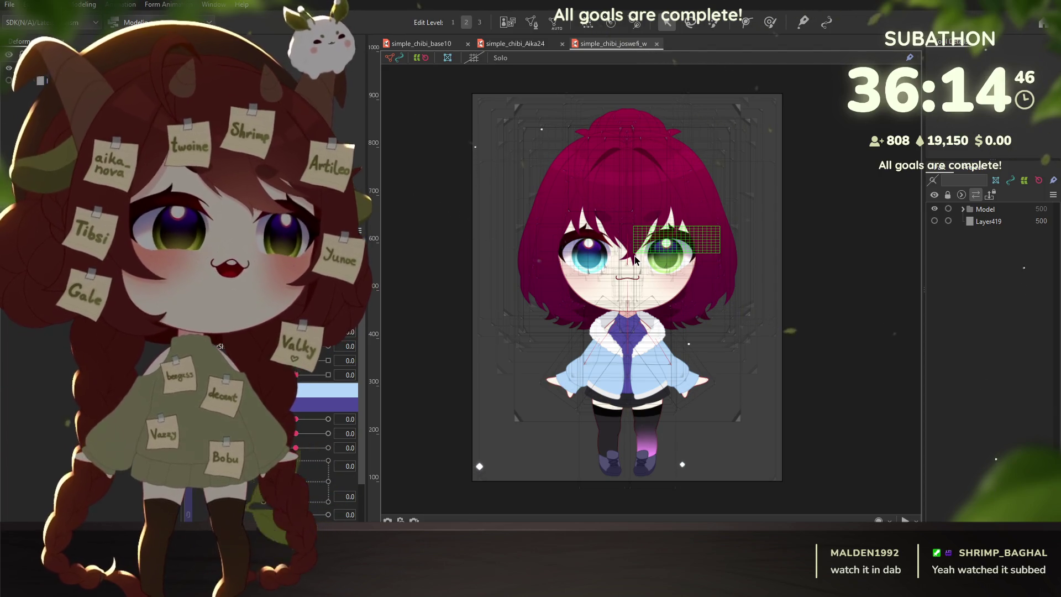
pyautogui.moveTo(624, 248); pyautogui.dragTo(611, 251)
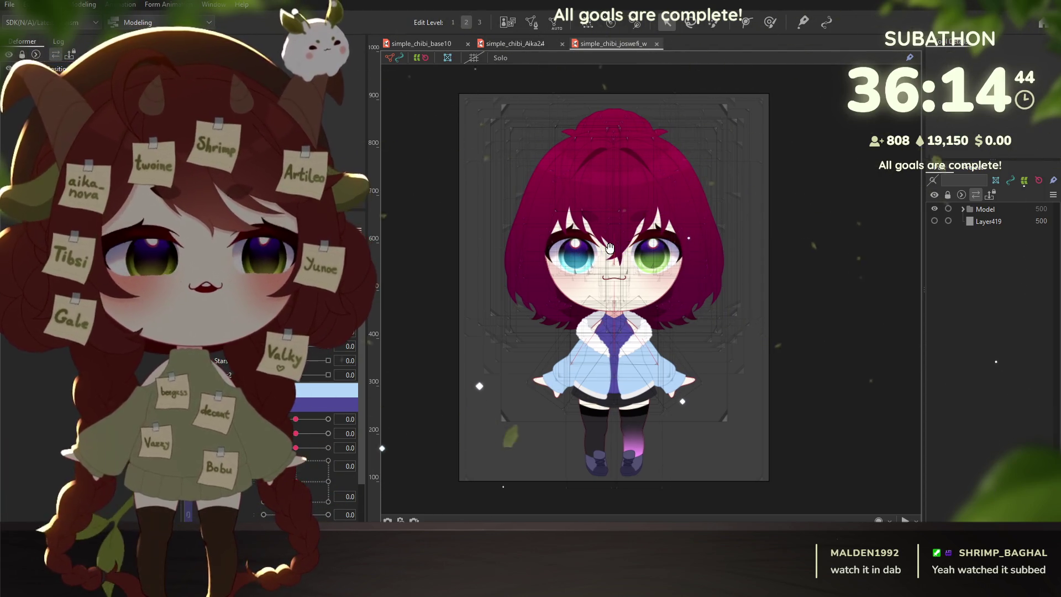
pyautogui.click(611, 251)
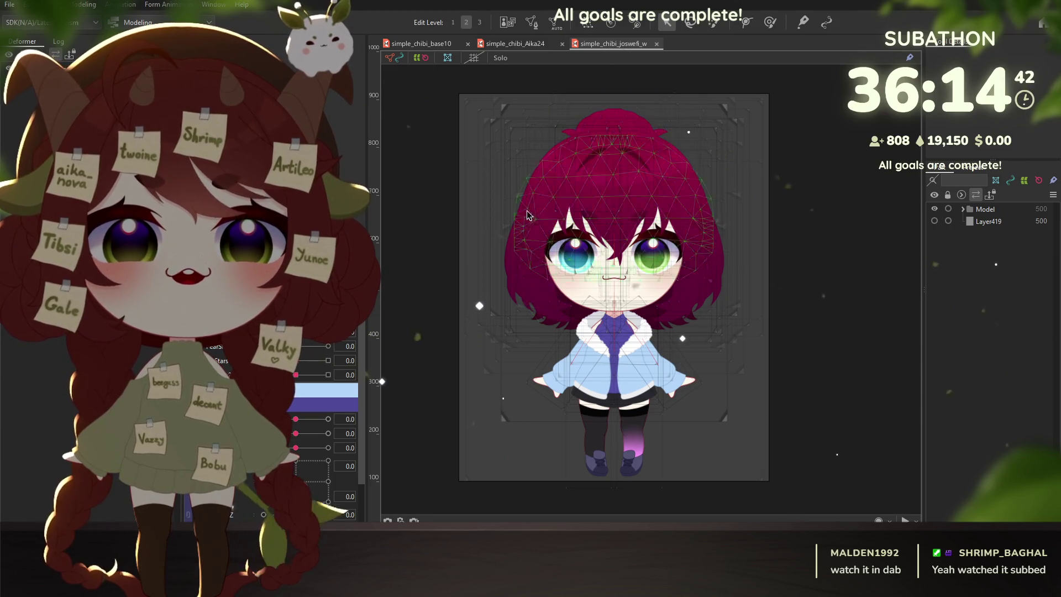
pyautogui.click(594, 217)
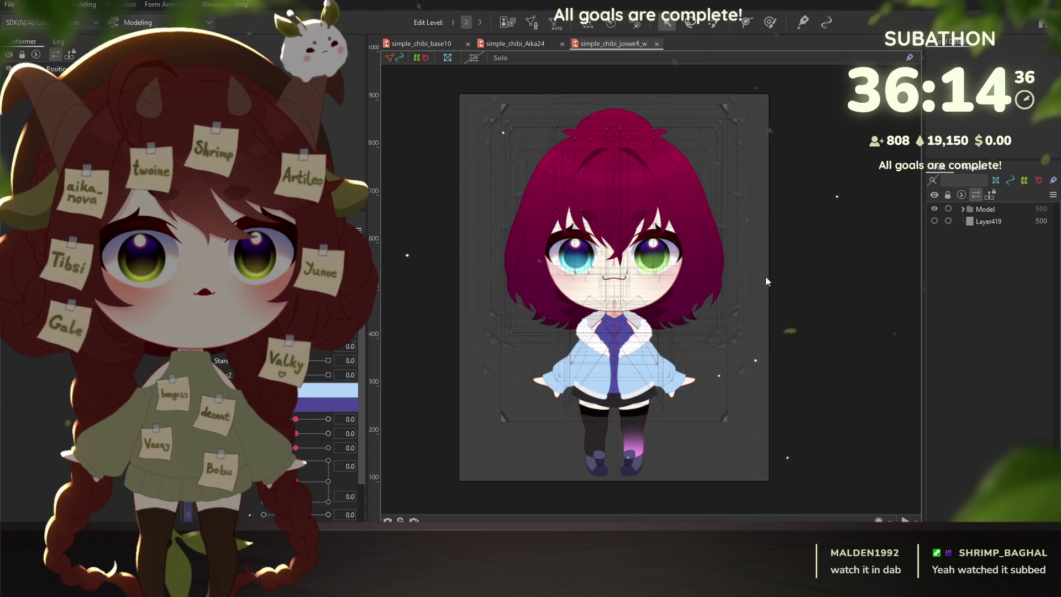
pyautogui.hotkey('alt', 'Tab')
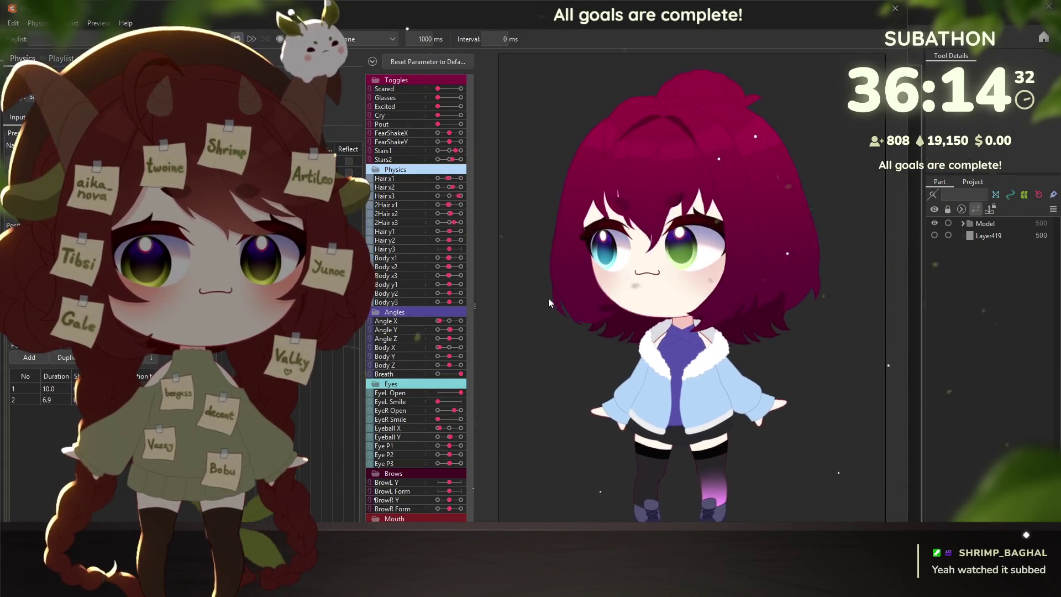
# Test the joswell model's motion, close the viewer, and preview the simple_chibi_Aika24 model instead.
pyautogui.moveTo(718, 412)
pyautogui.mouseDown()
pyautogui.moveTo(562, 297)
pyautogui.moveTo(762, 366)
pyautogui.moveTo(560, 282)
pyautogui.moveTo(822, 292)
pyautogui.moveTo(733, 442)
pyautogui.mouseUp()
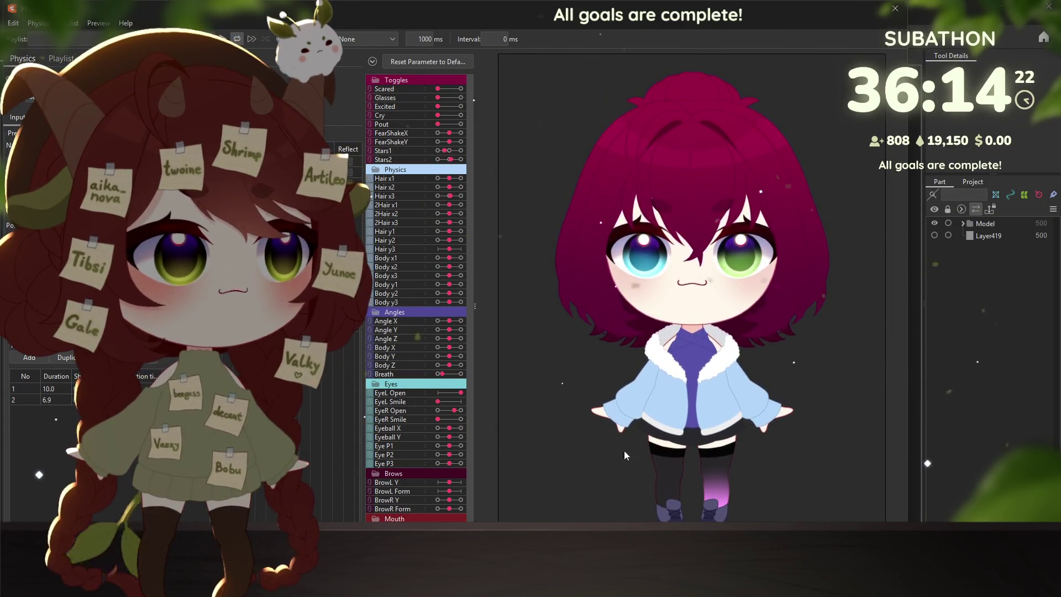
pyautogui.moveTo(648, 419); pyautogui.dragTo(615, 328)
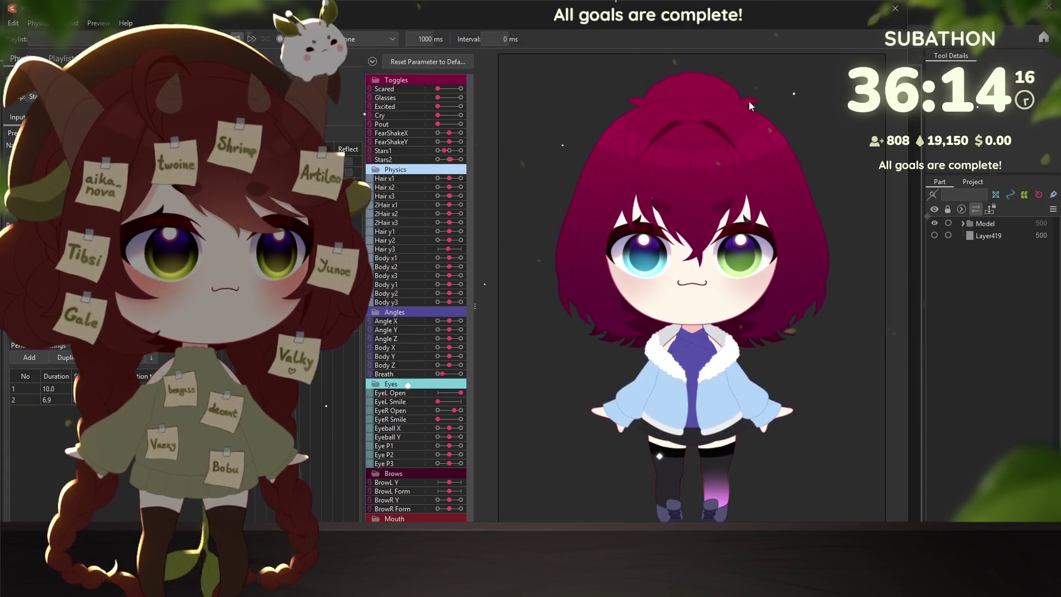
pyautogui.click(895, 8)
pyautogui.click(514, 58)
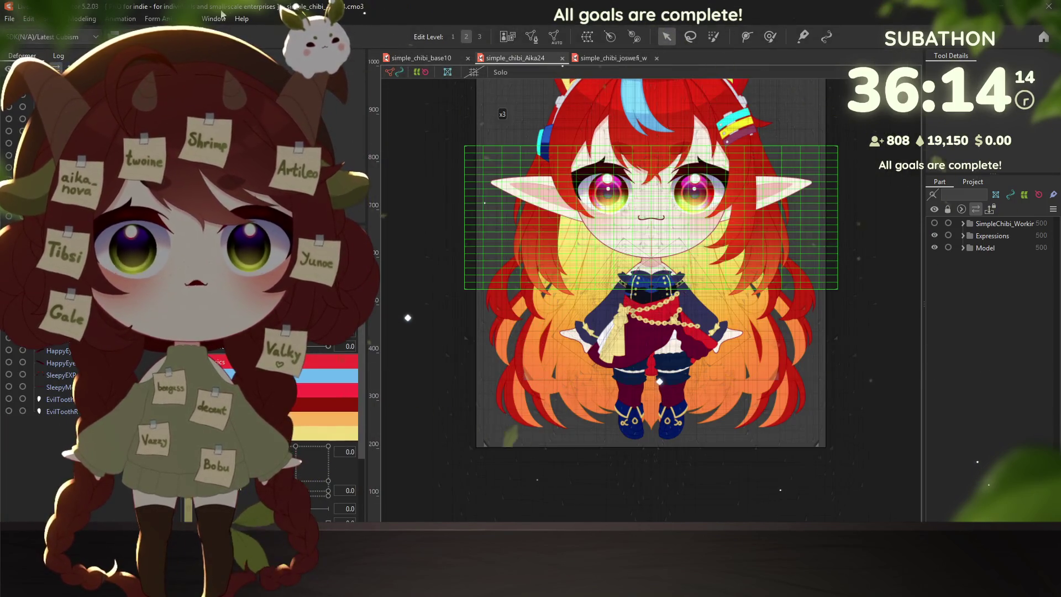
pyautogui.hotkey('ctrl', 'shift', 'p')
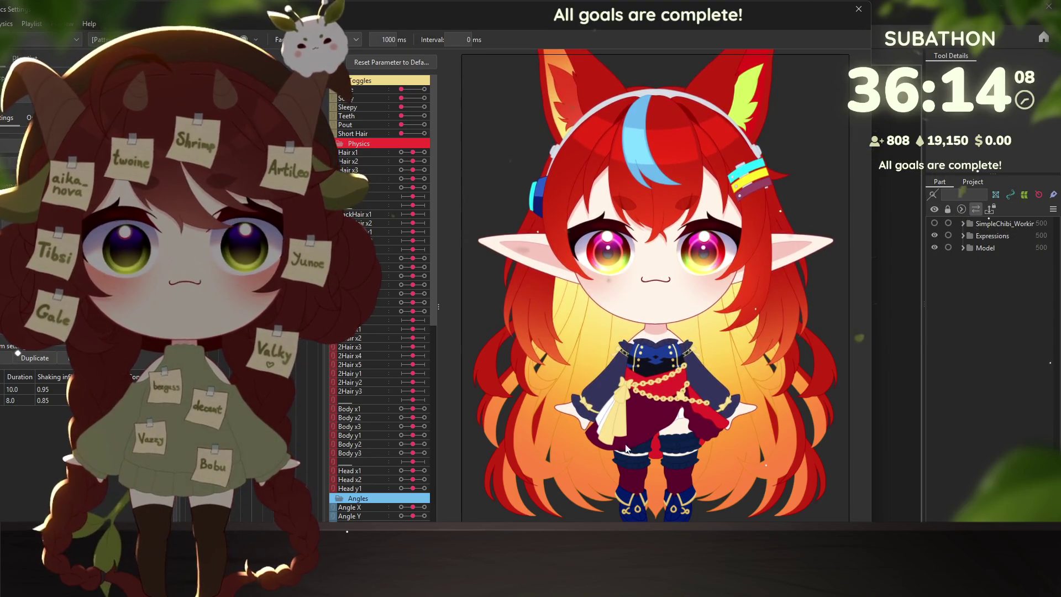
# Turn on Aika24's cape and test head motion, then close the viewer and return to the base10 model.
pyautogui.moveTo(559, 298)
pyautogui.mouseDown()
pyautogui.moveTo(478, 345)
pyautogui.moveTo(872, 344)
pyautogui.moveTo(582, 292)
pyautogui.moveTo(464, 174)
pyautogui.moveTo(787, 261)
pyautogui.moveTo(594, 236)
pyautogui.moveTo(747, 294)
pyautogui.moveTo(728, 400)
pyautogui.moveTo(538, 231)
pyautogui.moveTo(830, 275)
pyautogui.mouseUp()
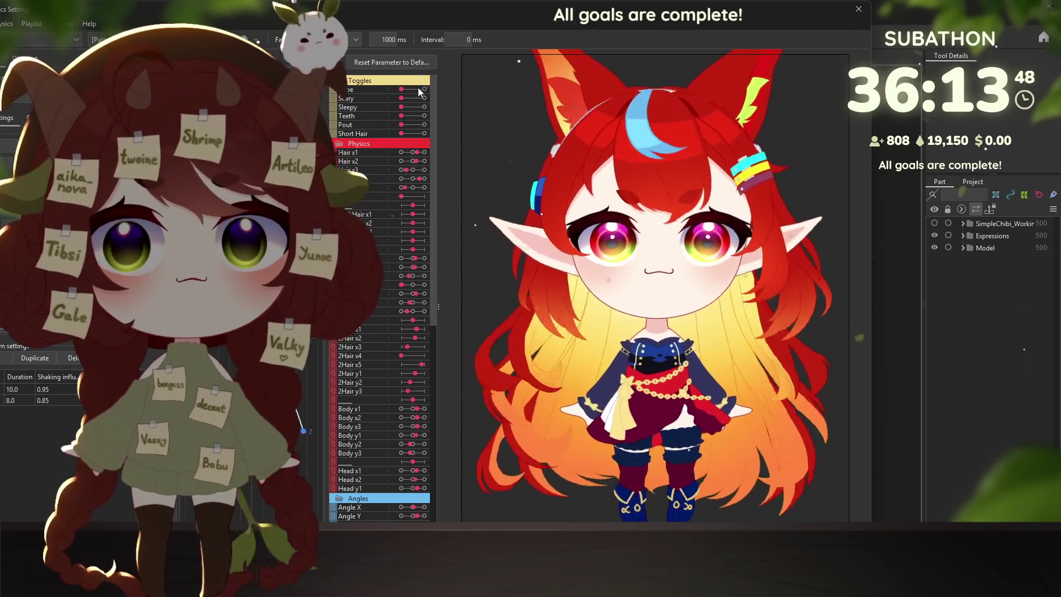
pyautogui.moveTo(404, 88); pyautogui.dragTo(425, 89)
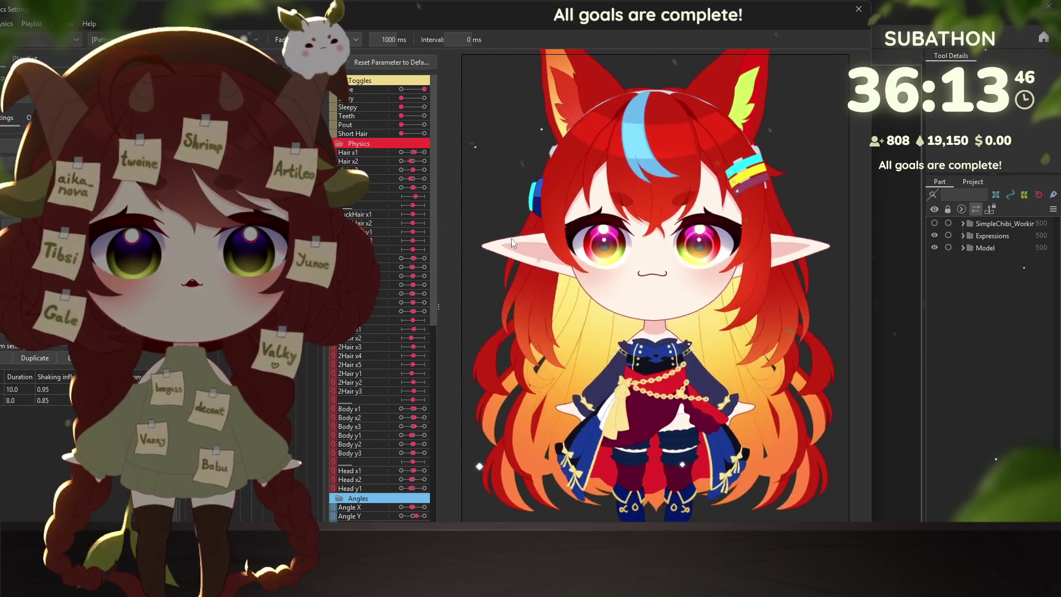
pyautogui.moveTo(647, 202)
pyautogui.mouseDown()
pyautogui.moveTo(539, 249)
pyautogui.moveTo(799, 86)
pyautogui.mouseUp()
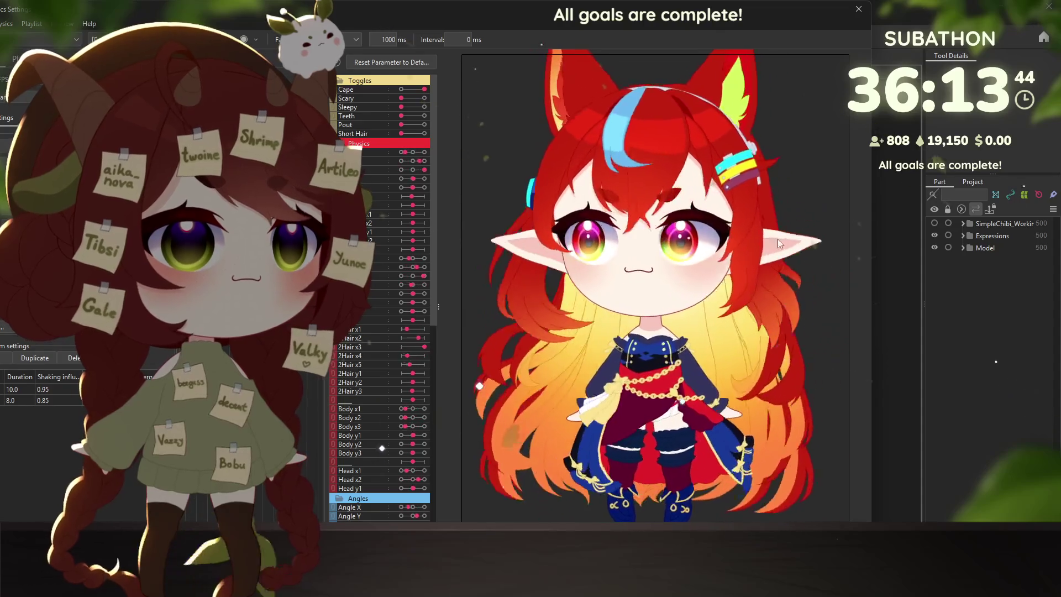
pyautogui.click(858, 10)
pyautogui.click(423, 58)
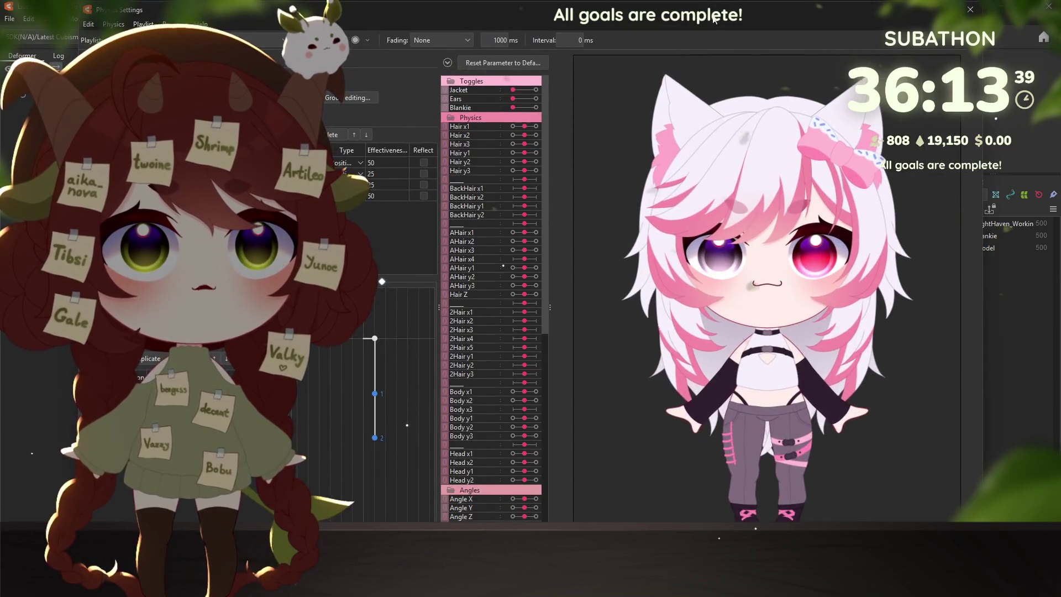
# Preview the base10 model with Jacket and Blankie toggled on and test the hooded head sway.
pyautogui.moveTo(646, 248)
pyautogui.mouseDown()
pyautogui.moveTo(692, 290)
pyautogui.moveTo(575, 349)
pyautogui.mouseUp()
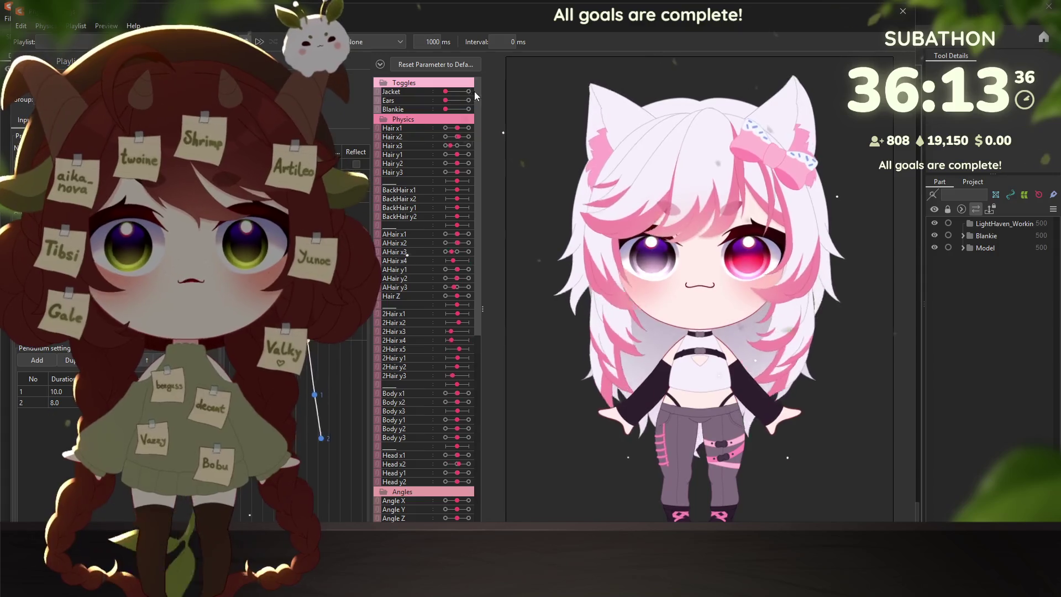
pyautogui.click(449, 92)
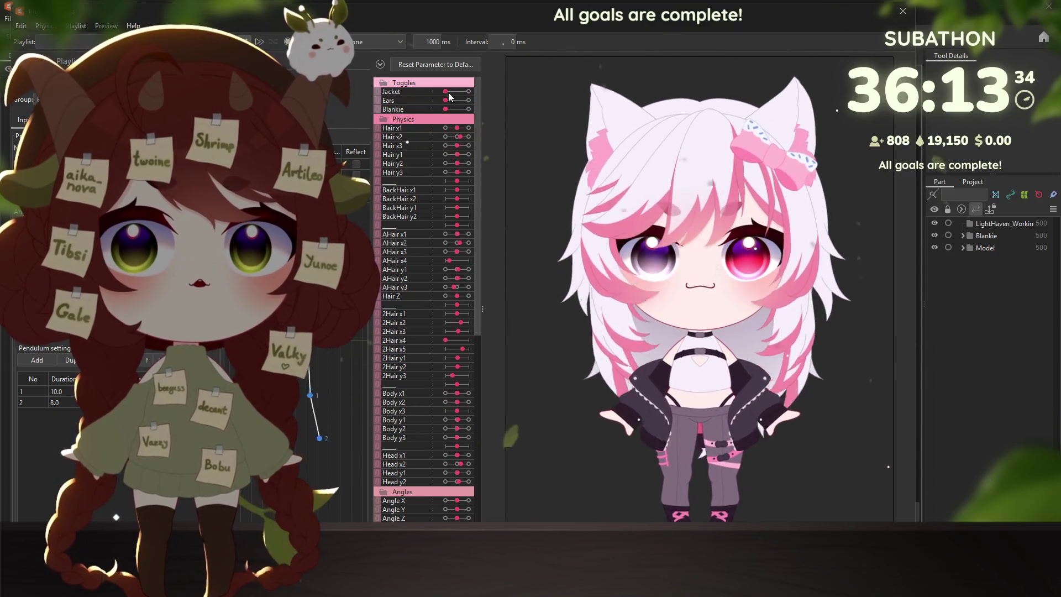
pyautogui.click(468, 109)
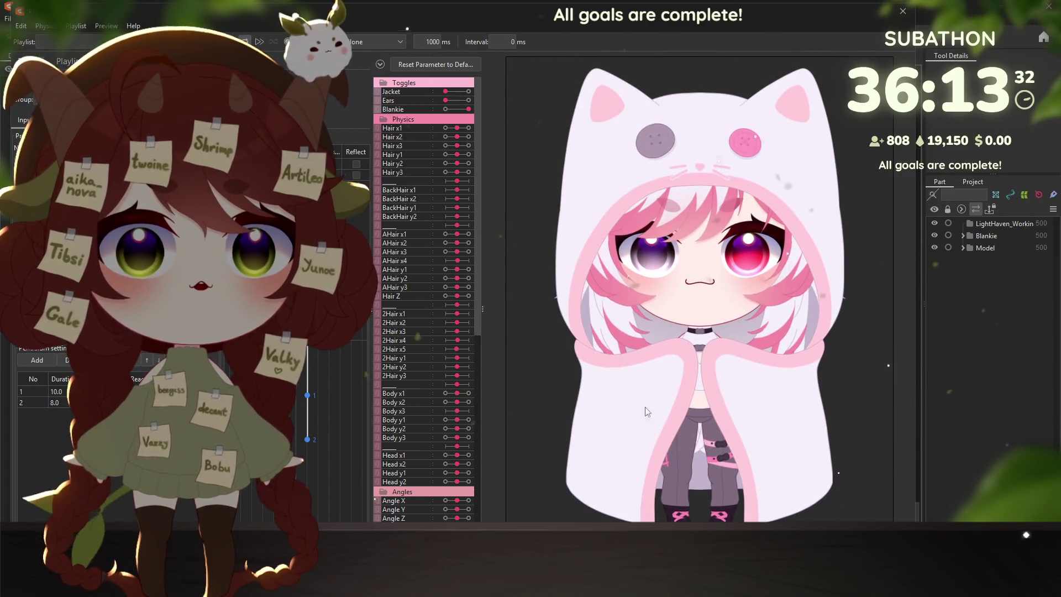
pyautogui.moveTo(647, 412); pyautogui.dragTo(699, 186)
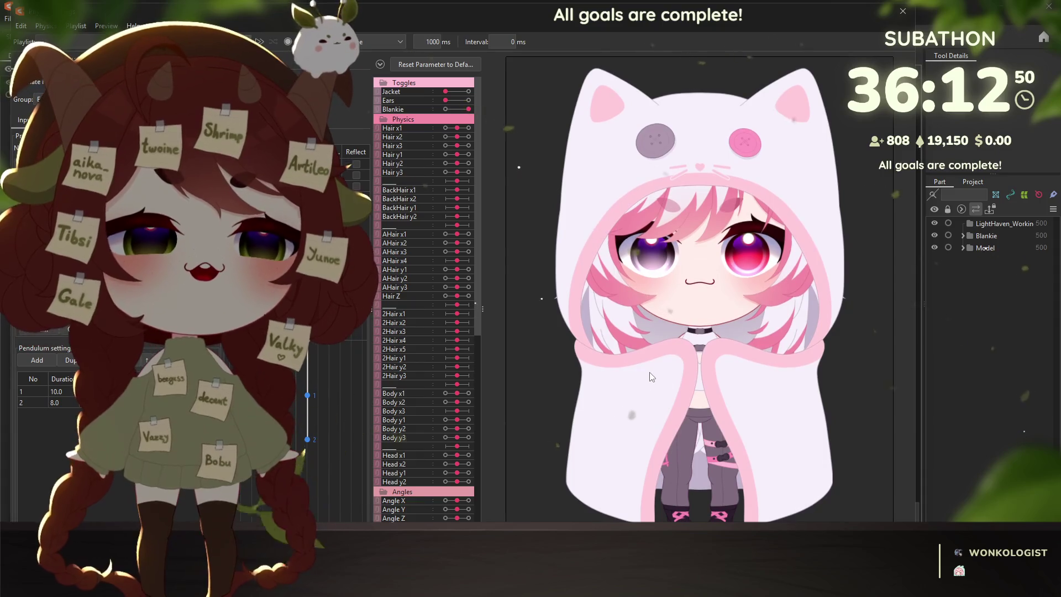
# Tilt the head and eyes, take the cat-hood blanket off, test again and leave the preview.
pyautogui.moveTo(649, 376)
pyautogui.mouseDown()
pyautogui.moveTo(720, 276)
pyautogui.moveTo(639, 277)
pyautogui.mouseUp()
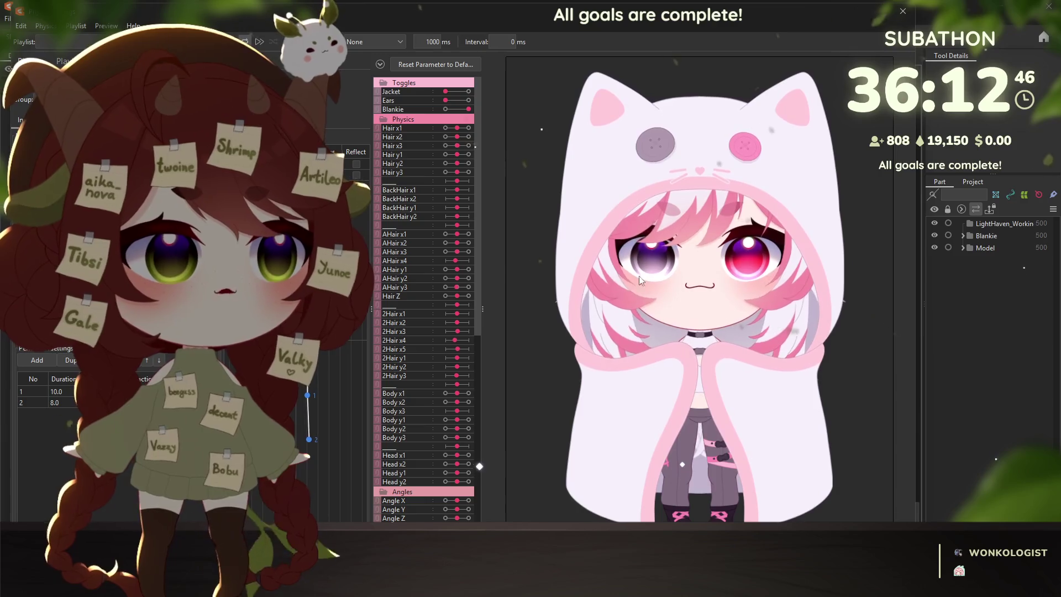
pyautogui.moveTo(639, 276)
pyautogui.mouseDown()
pyautogui.moveTo(884, 329)
pyautogui.moveTo(597, 323)
pyautogui.moveTo(657, 297)
pyautogui.mouseUp()
pyautogui.scroll(3, 884, 329)
pyautogui.scroll(-3, 884, 329)
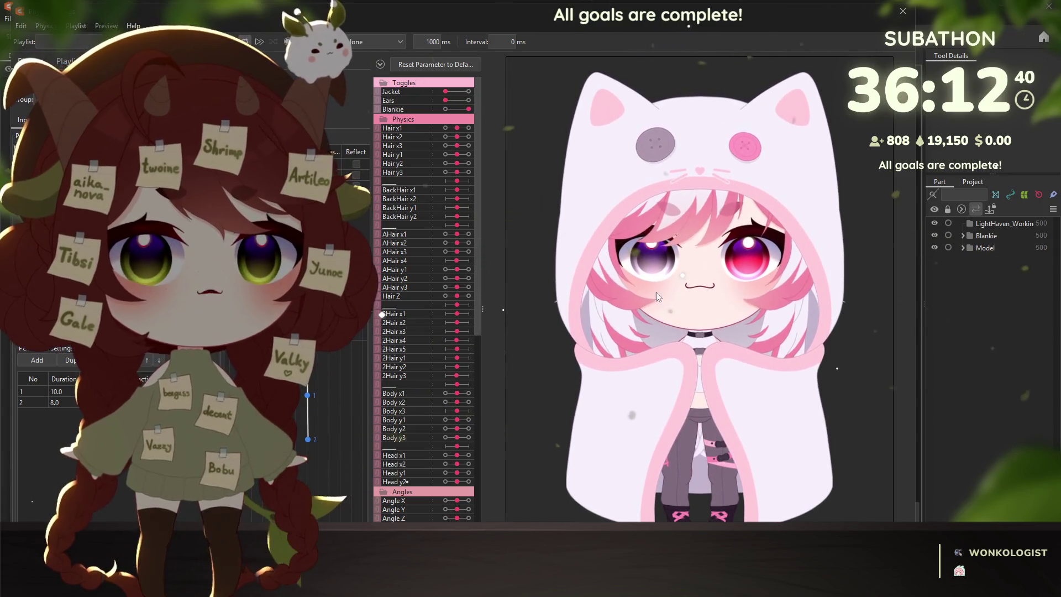
pyautogui.click(445, 110)
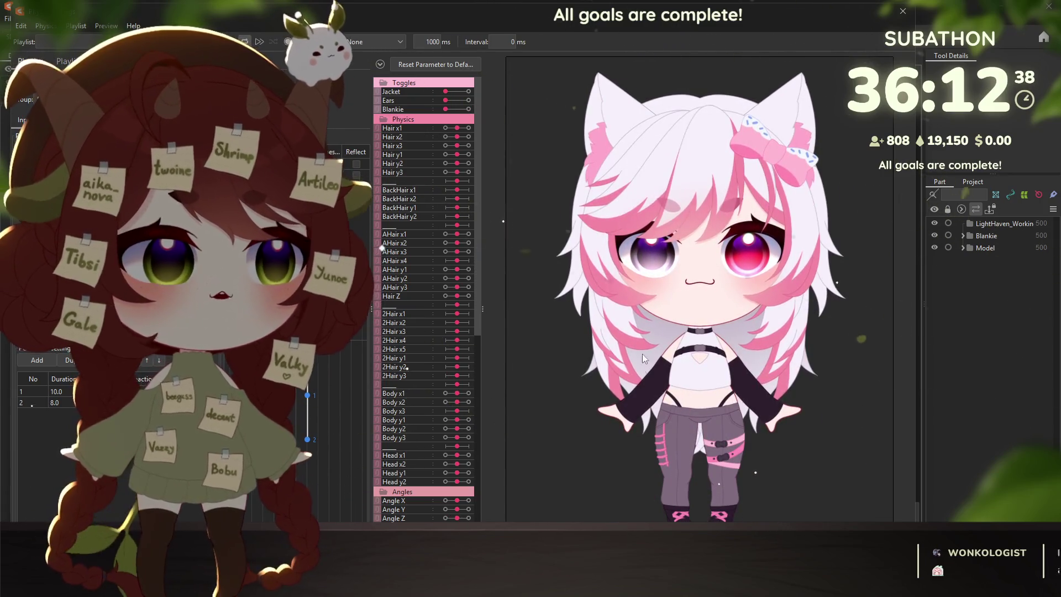
pyautogui.moveTo(642, 354)
pyautogui.mouseDown()
pyautogui.moveTo(843, 371)
pyautogui.moveTo(829, 267)
pyautogui.moveTo(774, 337)
pyautogui.mouseUp()
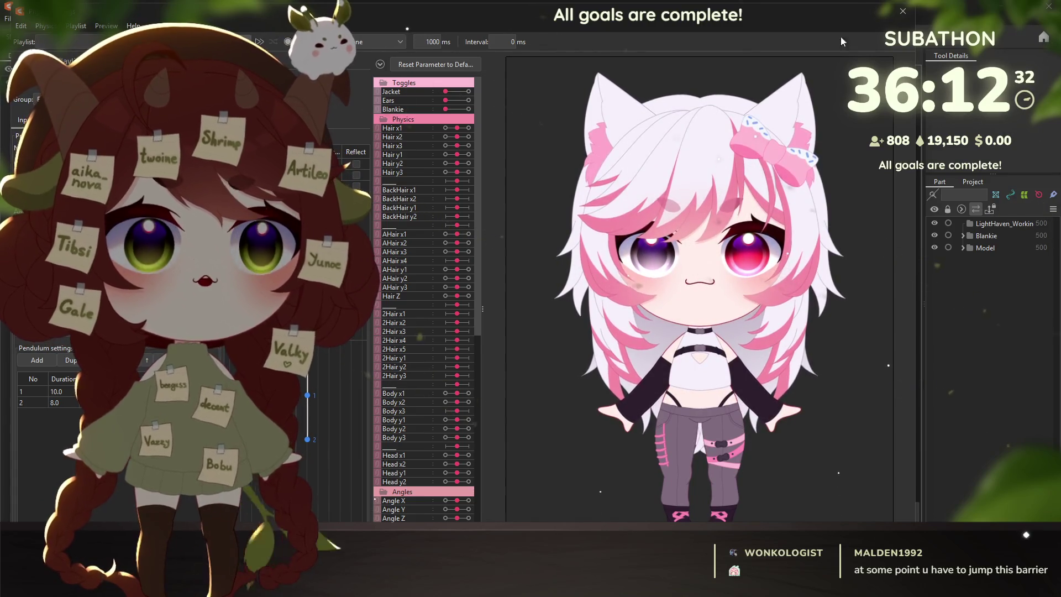
pyautogui.hotkey('alt', 'Tab')
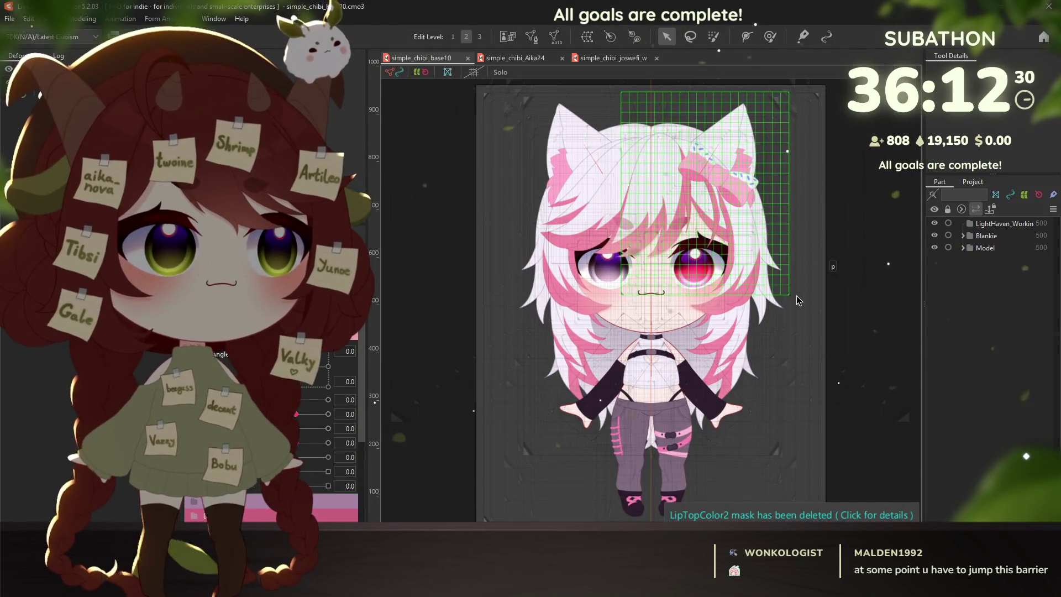
# Deselect the hair mesh and switch to the simple_chibi_Aika24 document.
pyautogui.click(797, 300)
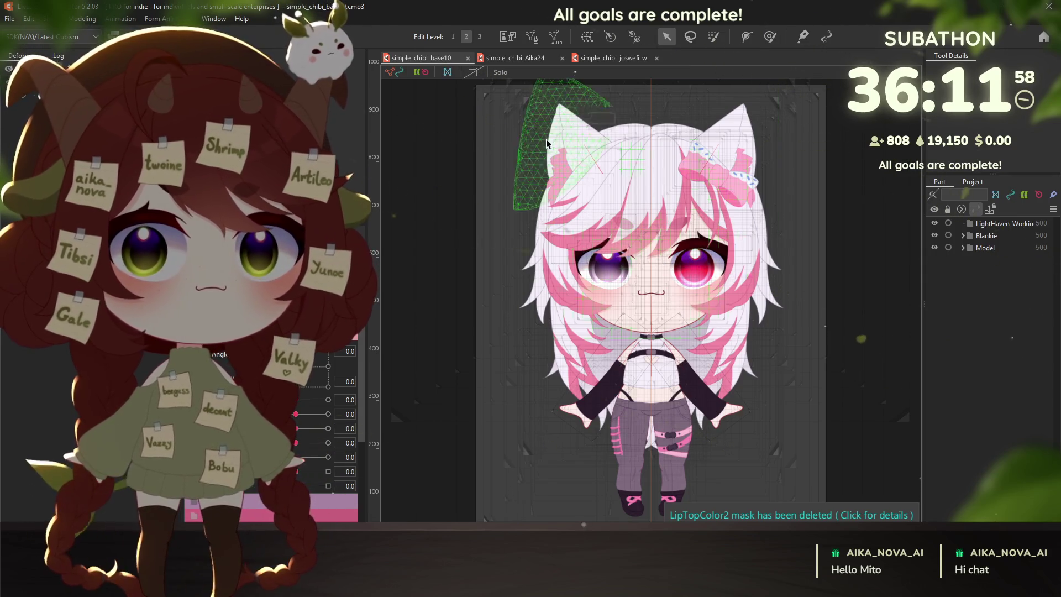
pyautogui.click(497, 58)
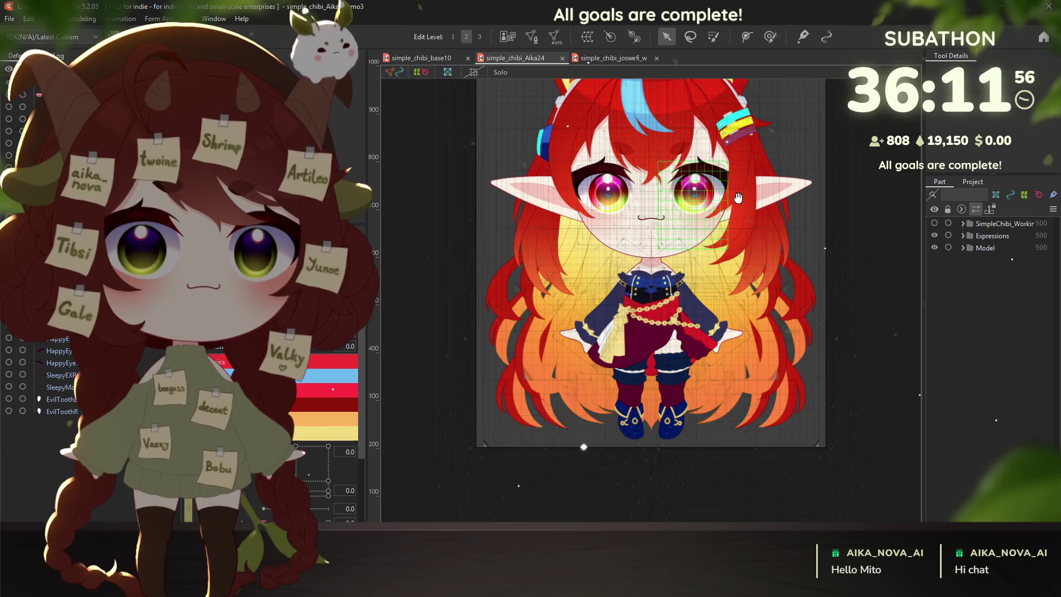
# Pan to the top of the Aika24 character, then switch to the joswell model's document.
pyautogui.moveTo(738, 199); pyautogui.dragTo(719, 261)
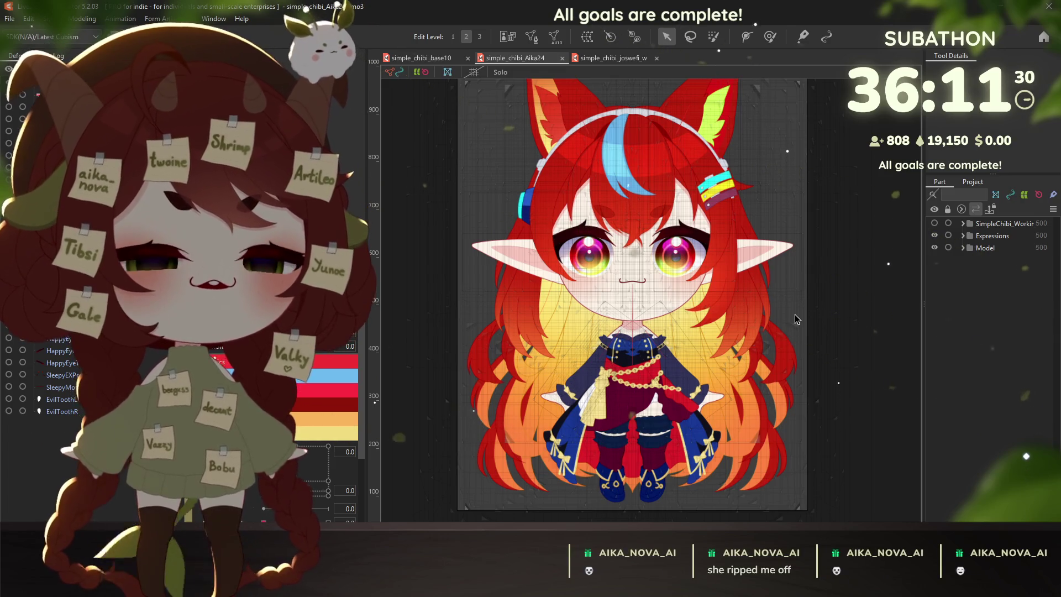
pyautogui.click(609, 58)
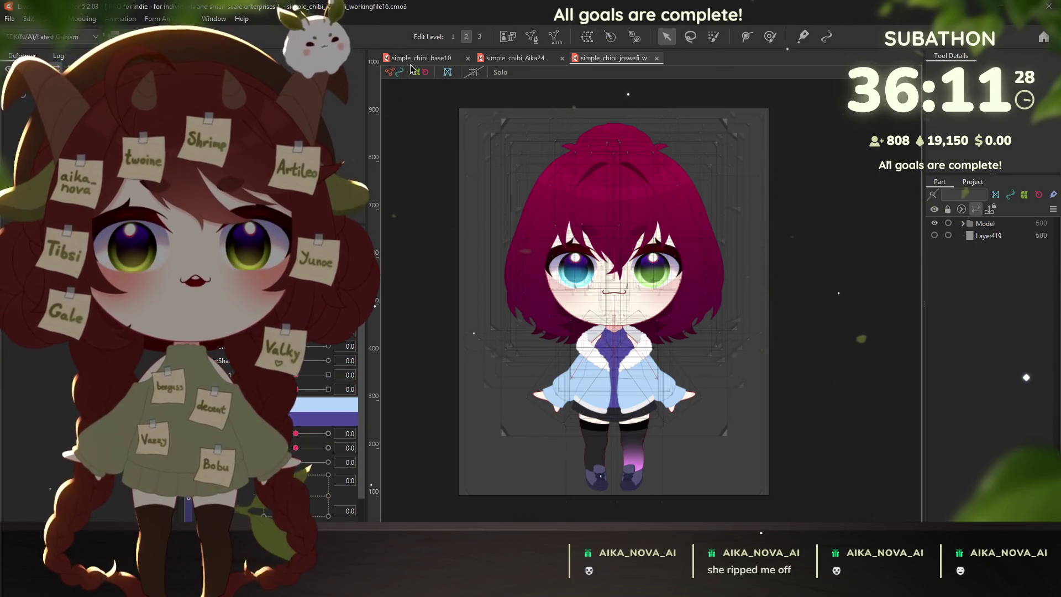
# Switch to the other open model document to bring up the purple-haired chibi drawing.
pyautogui.hotkey('ctrl', 'Tab')
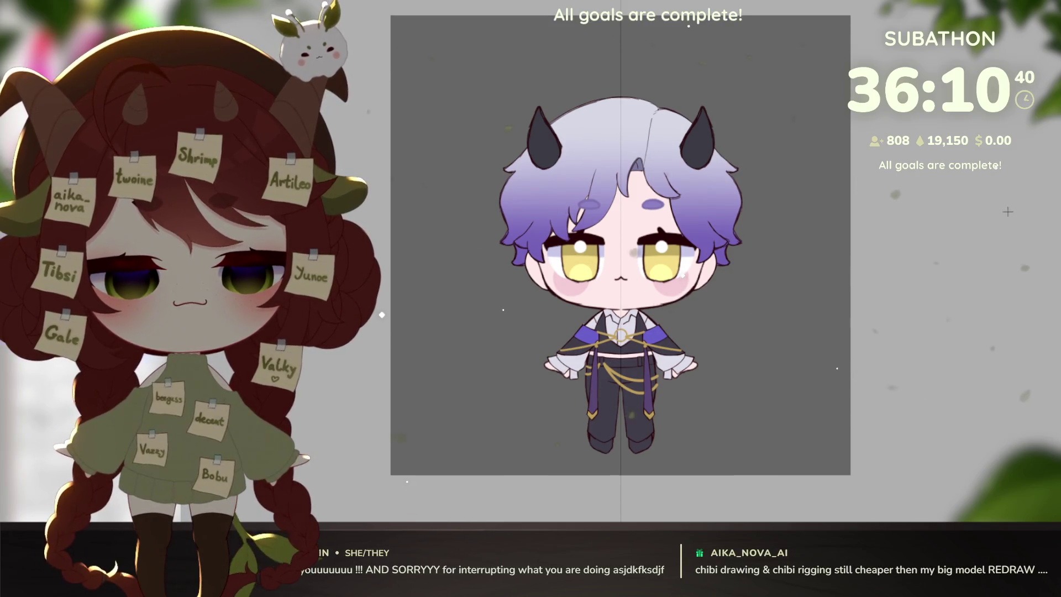
# Pan the canvas so the faded chibi base body sits in view for sketching.
pyautogui.moveTo(620, 248); pyautogui.dragTo(733, 249)
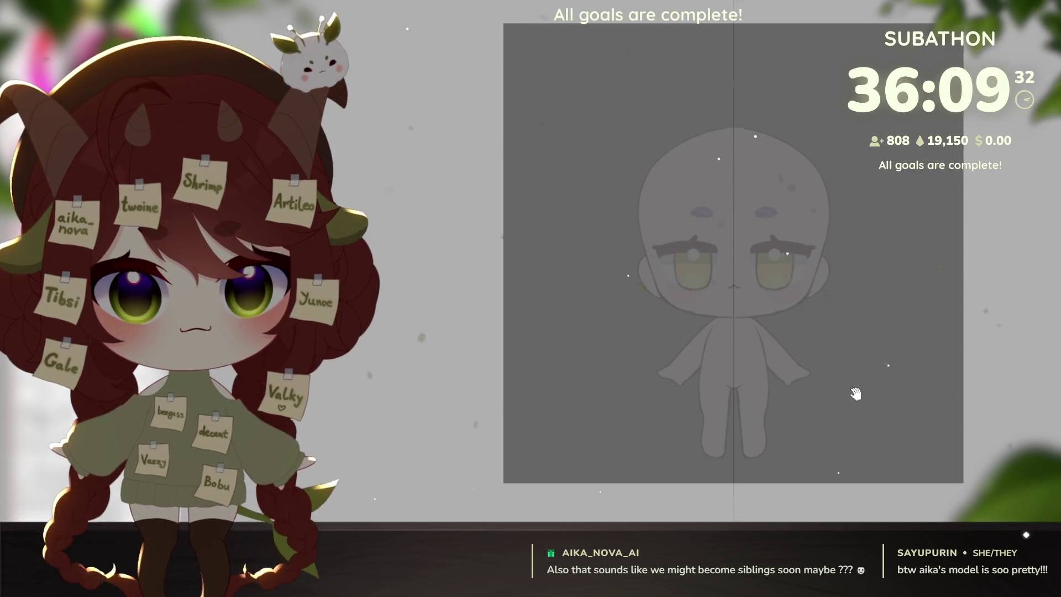
# Shift the view onto the face and leave full-screen canvas mode.
pyautogui.moveTo(871, 397); pyautogui.dragTo(904, 408)
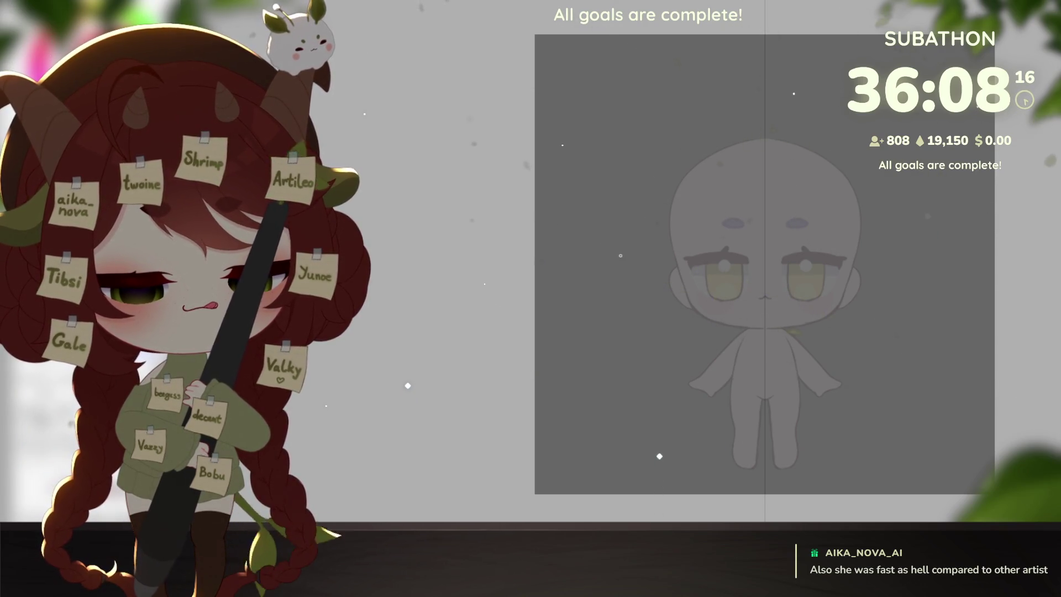
pyautogui.scroll(4, 764, 302)
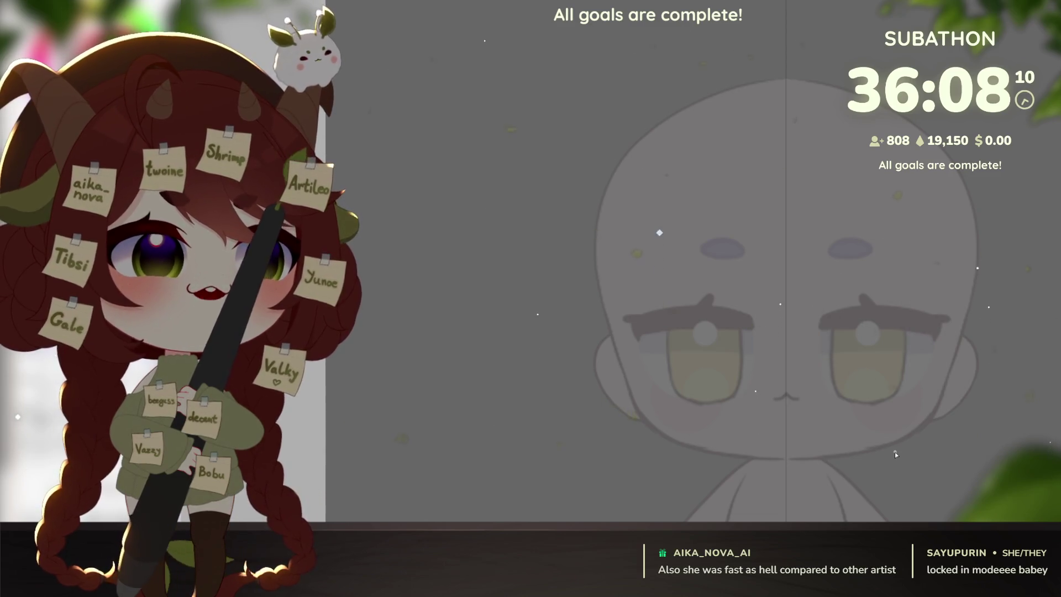
pyautogui.scroll(2, 895, 452)
pyautogui.press('Tab')
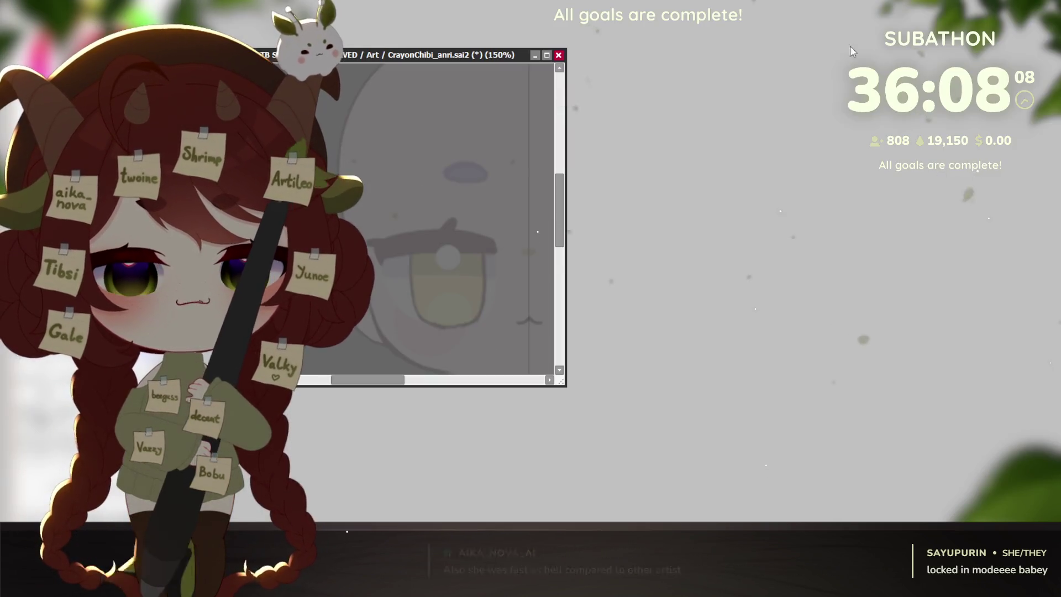
pyautogui.moveTo(398, 73); pyautogui.dragTo(817, 328)
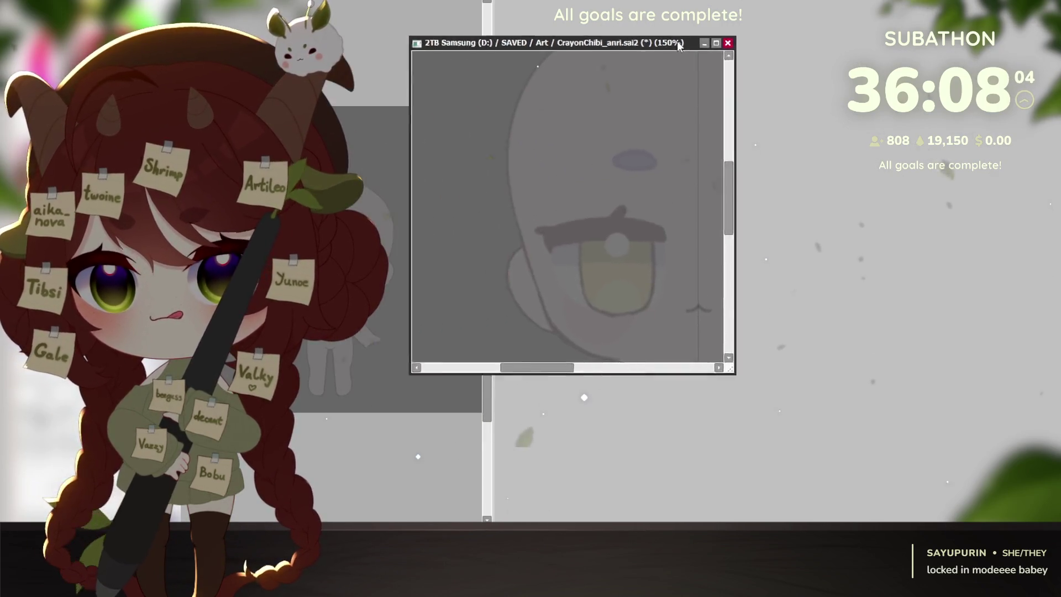
# Maximize the chibi base document so it fills the main workspace again.
pyautogui.doubleClick(816, 327)
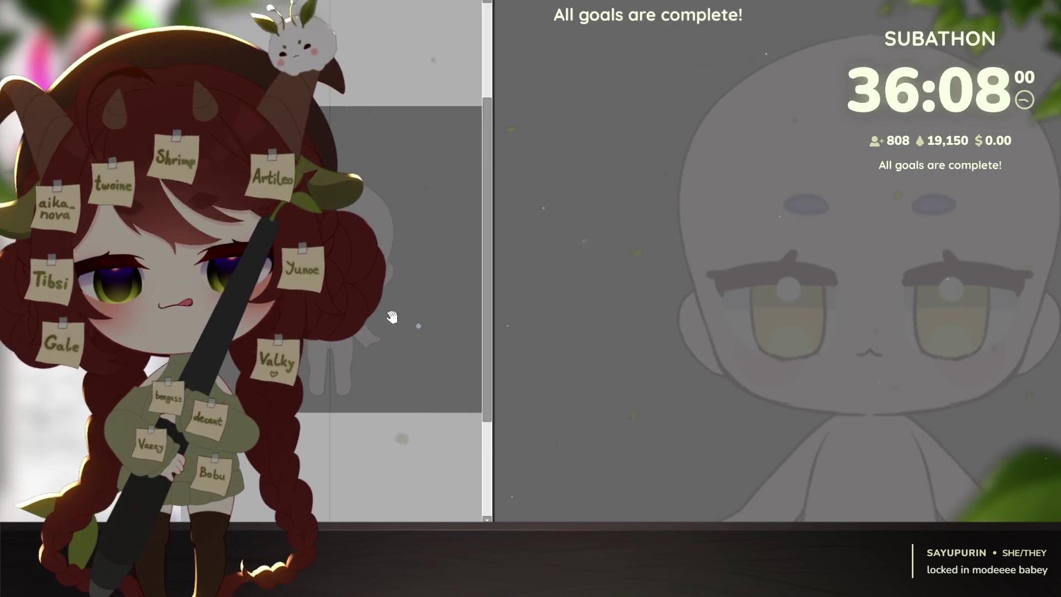
pyautogui.moveTo(357, 332); pyautogui.dragTo(420, 225)
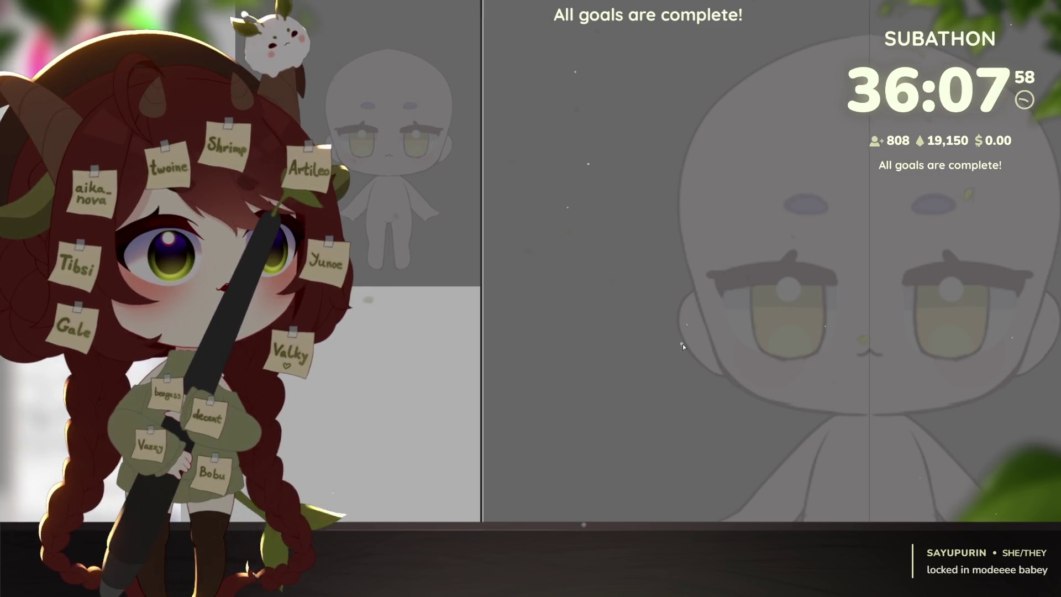
pyautogui.scroll(2, 870, 348)
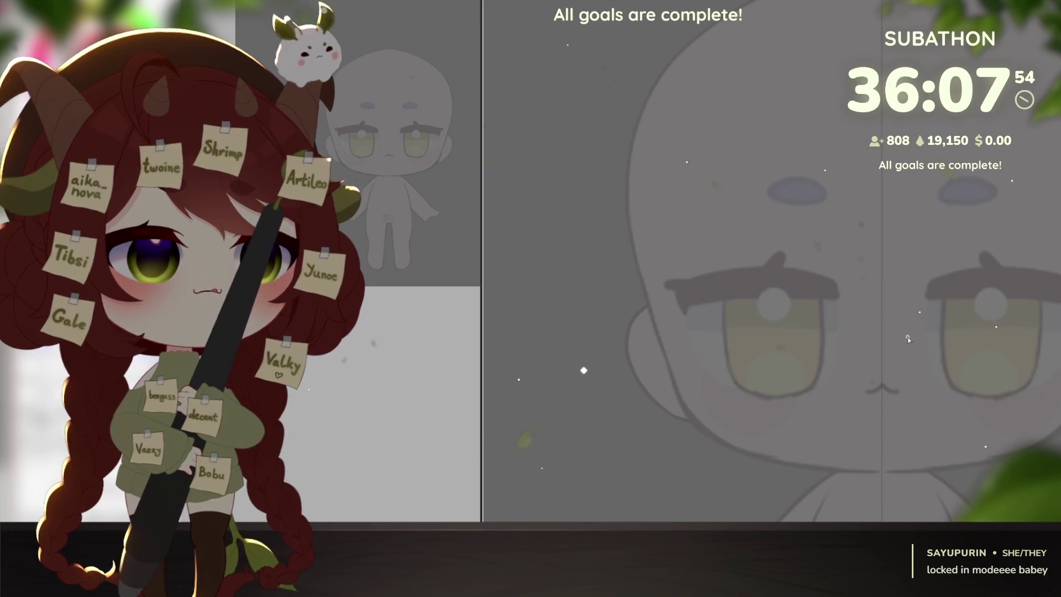
pyautogui.scroll(-2, 887, 462)
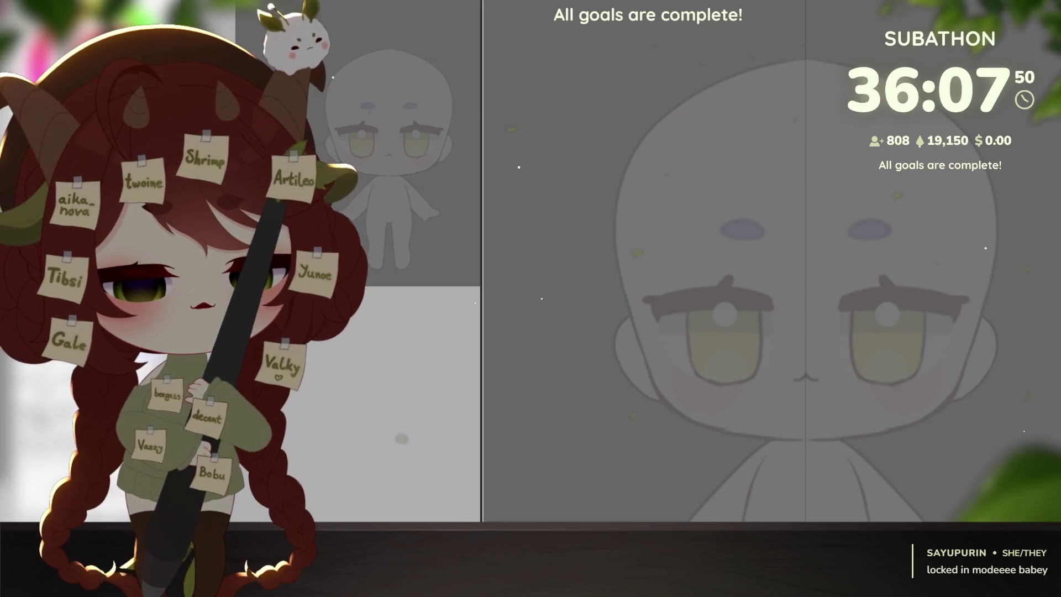
pyautogui.scroll(1, 936, 196)
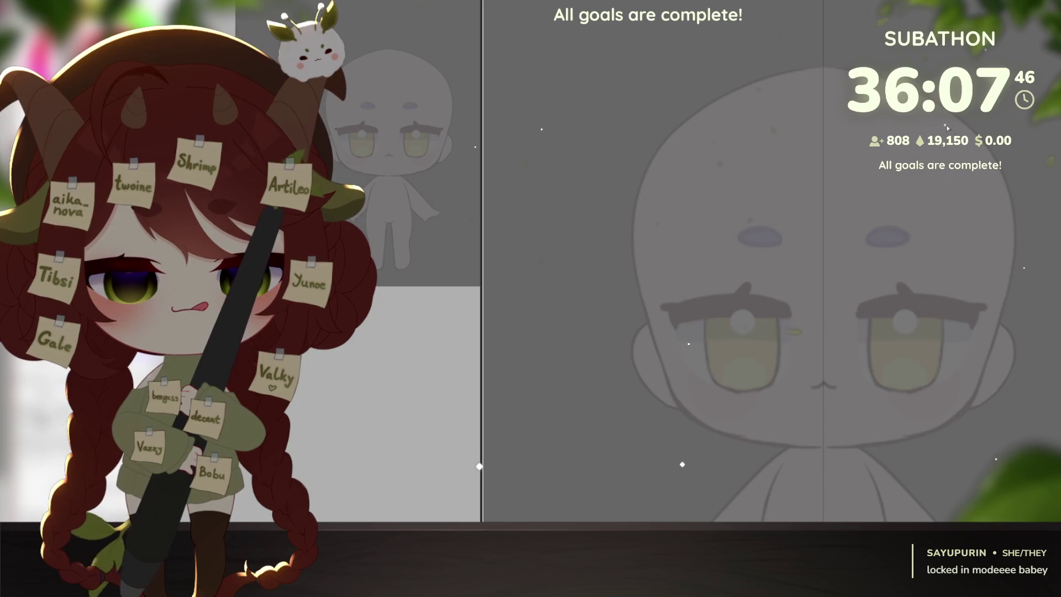
# Sketch mirrored hair strands down both sides of the head, undoing and redrawing past the cheek.
pyautogui.moveTo(734, 127); pyautogui.dragTo(693, 191)
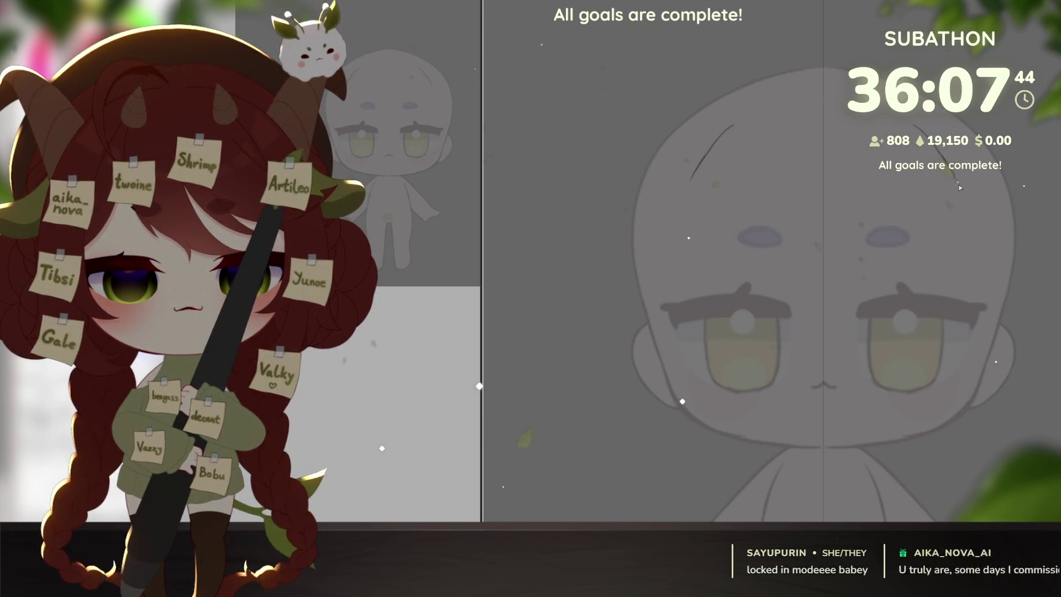
pyautogui.moveTo(945, 162); pyautogui.dragTo(965, 208)
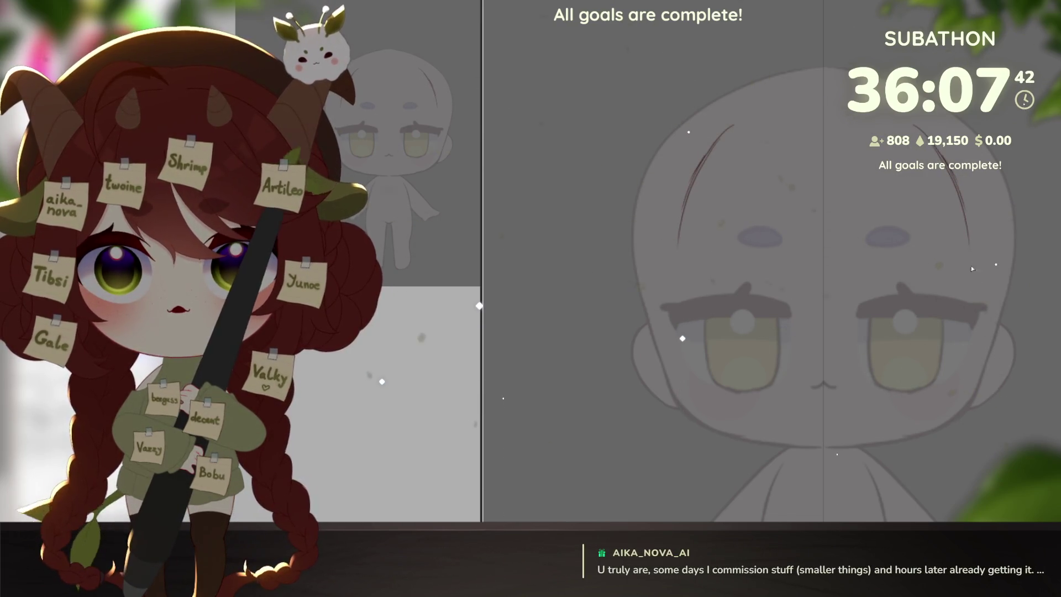
pyautogui.hotkey('ctrl', 'z')
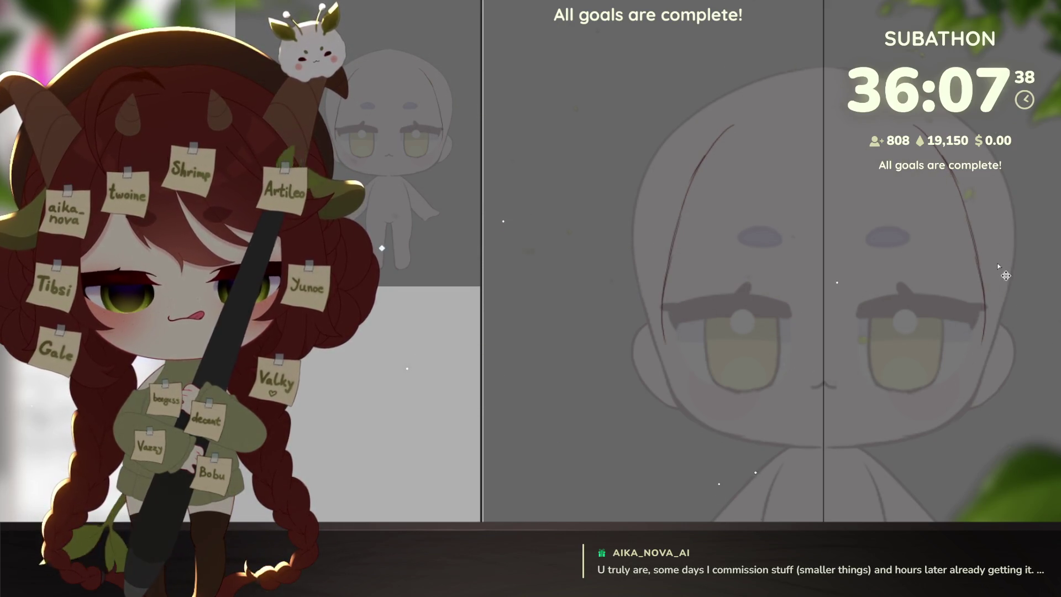
pyautogui.hotkey('ctrl', 'z')
pyautogui.hotkey('ctrl', 'z')
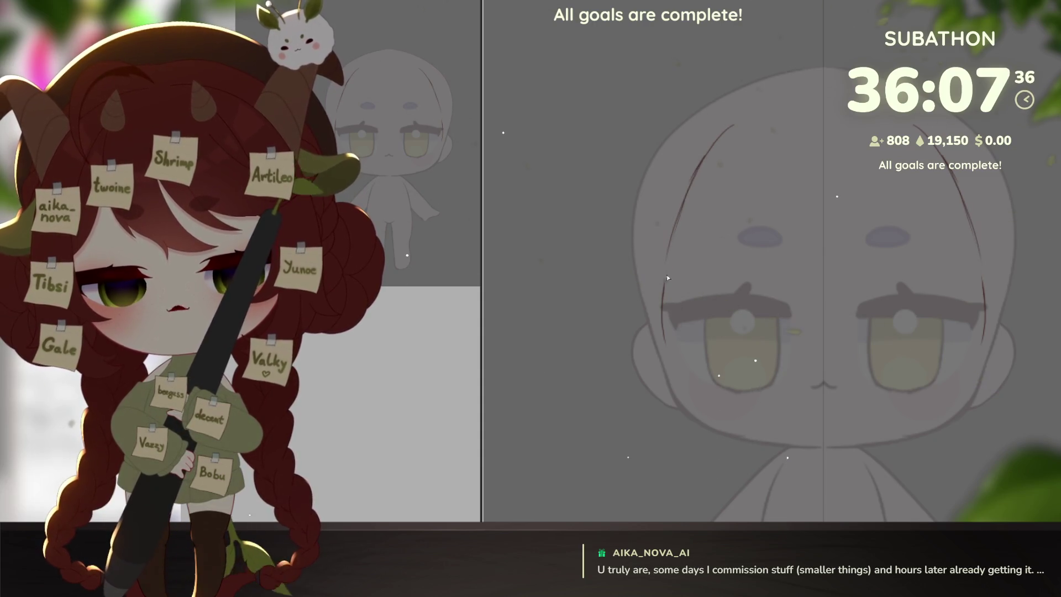
pyautogui.moveTo(682, 217); pyautogui.dragTo(665, 352)
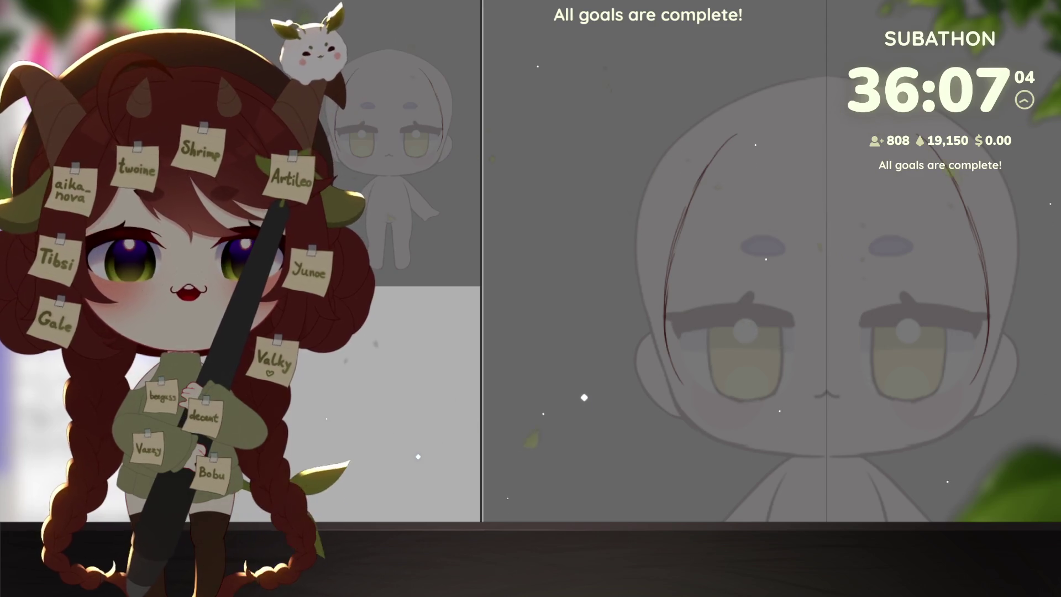
# Add curled tips and extra outward flicks to both hair strands.
pyautogui.moveTo(746, 394); pyautogui.dragTo(825, 394)
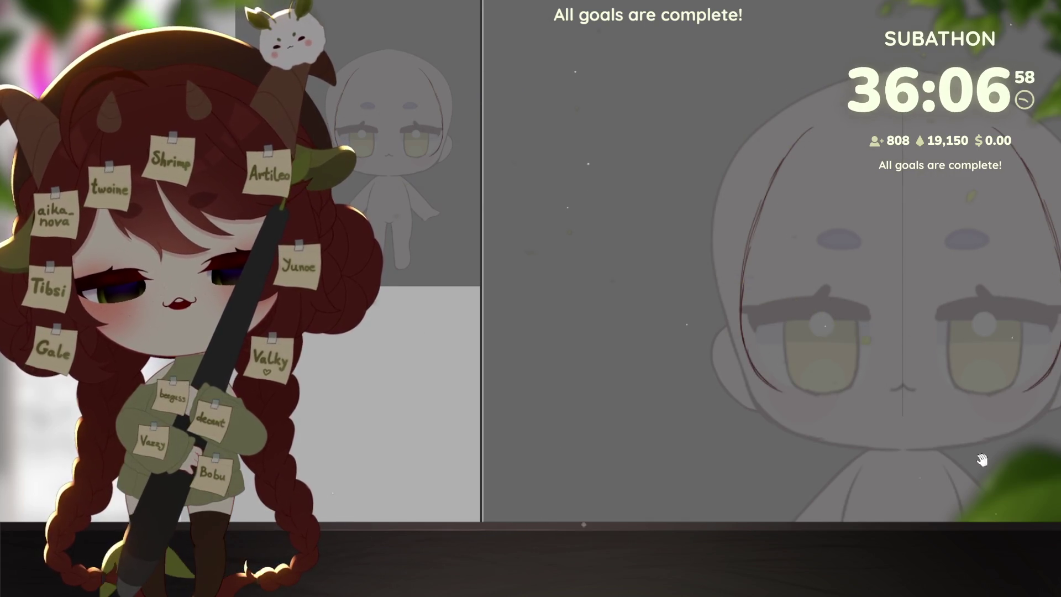
pyautogui.moveTo(902, 390); pyautogui.dragTo(832, 390)
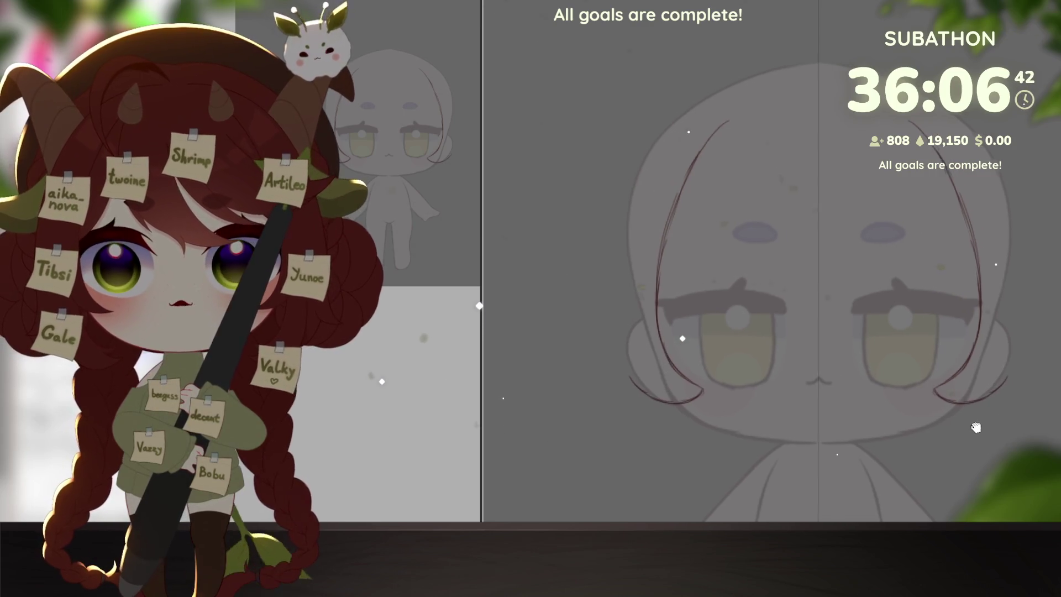
pyautogui.moveTo(1016, 368); pyautogui.dragTo(974, 401)
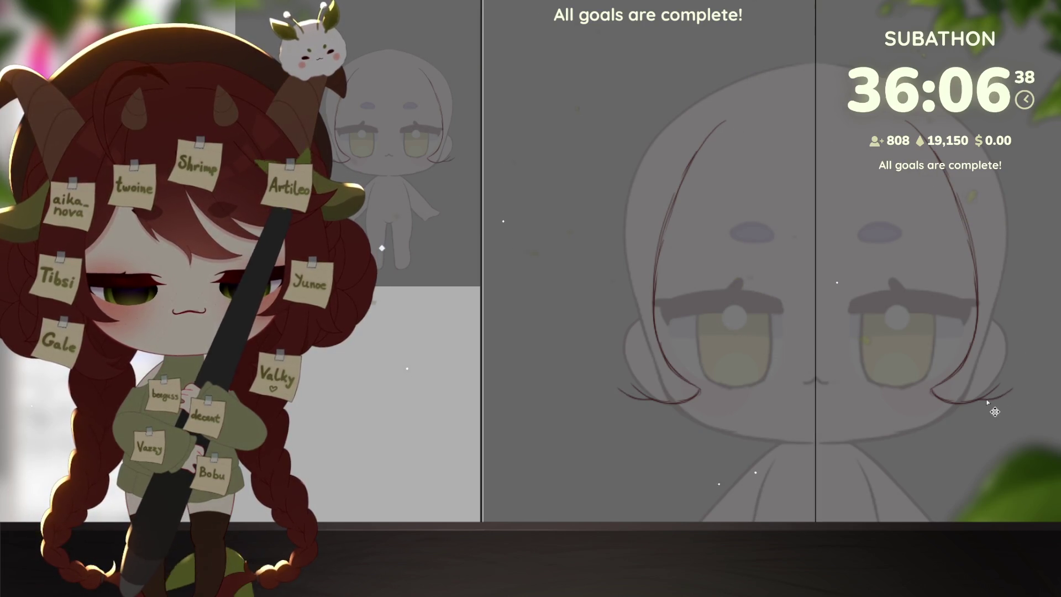
pyautogui.moveTo(1019, 375); pyautogui.dragTo(976, 398)
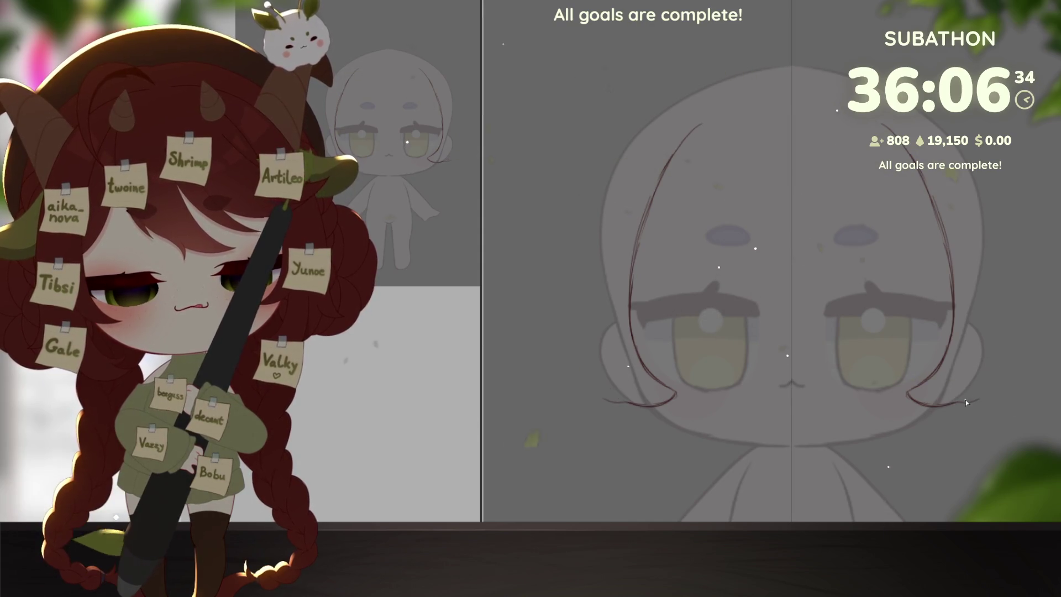
pyautogui.moveTo(954, 404); pyautogui.dragTo(988, 385)
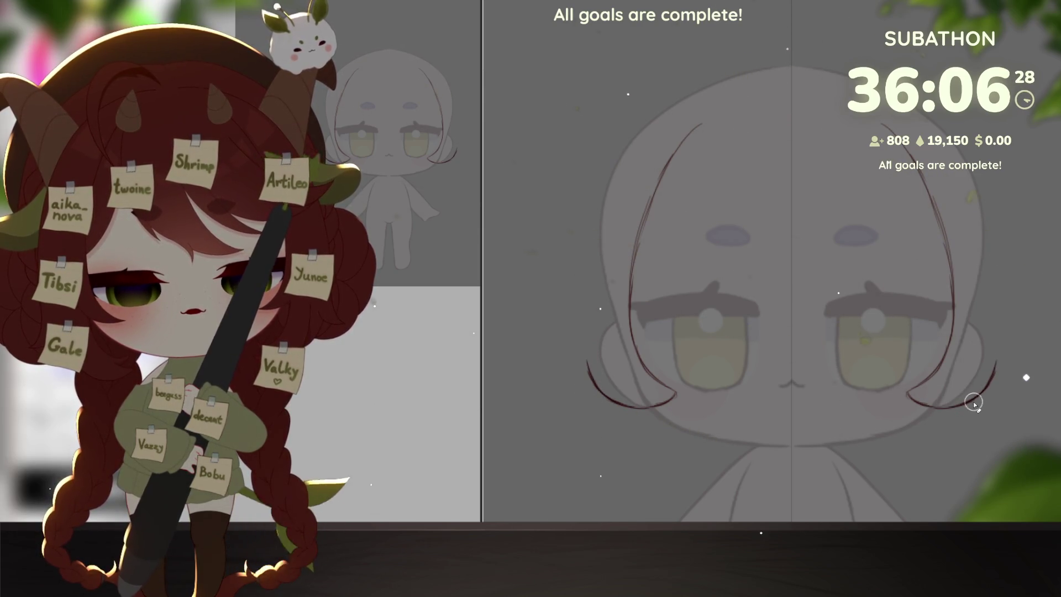
pyautogui.moveTo(973, 402); pyautogui.dragTo(960, 391)
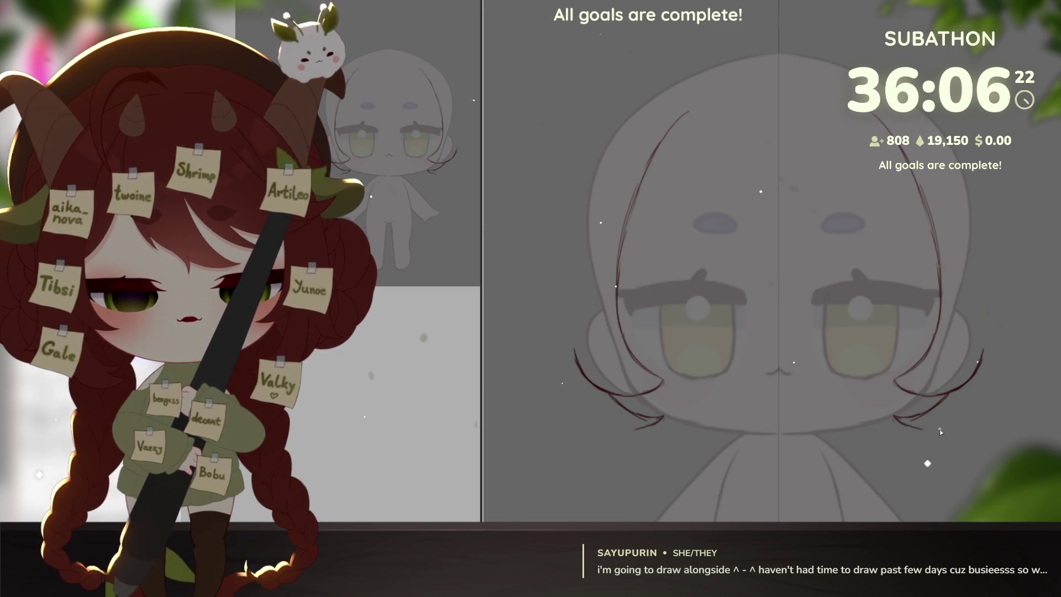
pyautogui.moveTo(939, 430); pyautogui.dragTo(946, 447)
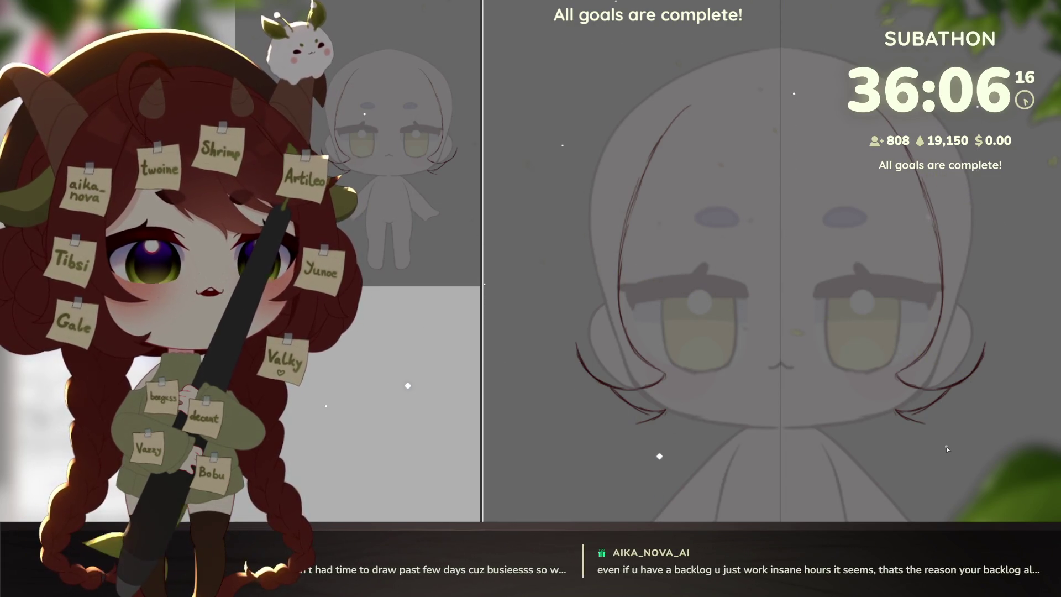
pyautogui.moveTo(973, 405)
pyautogui.mouseDown()
pyautogui.moveTo(984, 382)
pyautogui.moveTo(929, 383)
pyautogui.moveTo(953, 415)
pyautogui.mouseUp()
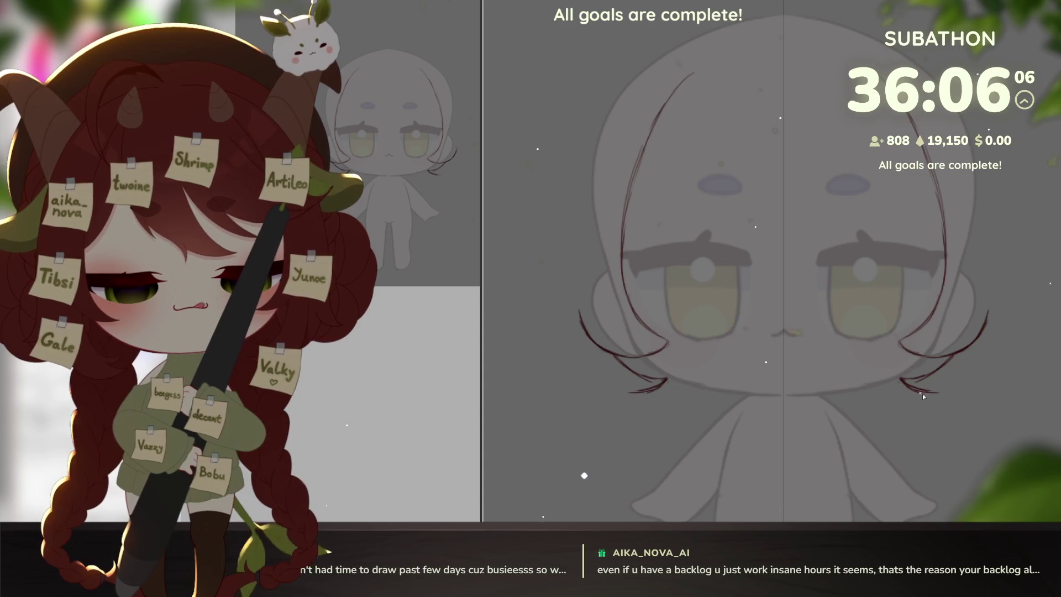
pyautogui.scroll(-2, 968, 382)
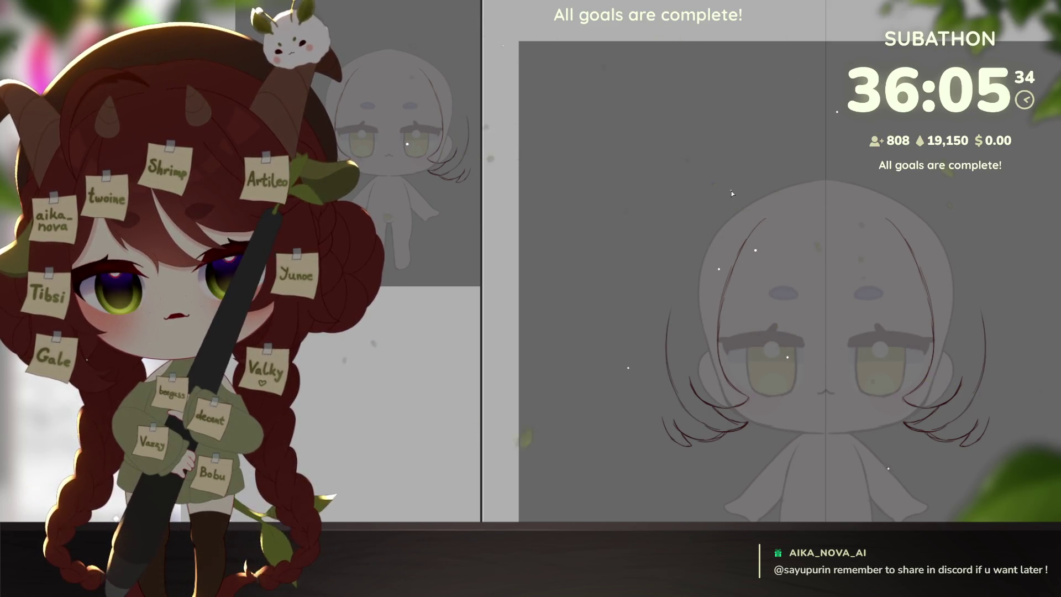
pyautogui.scroll(1, 731, 190)
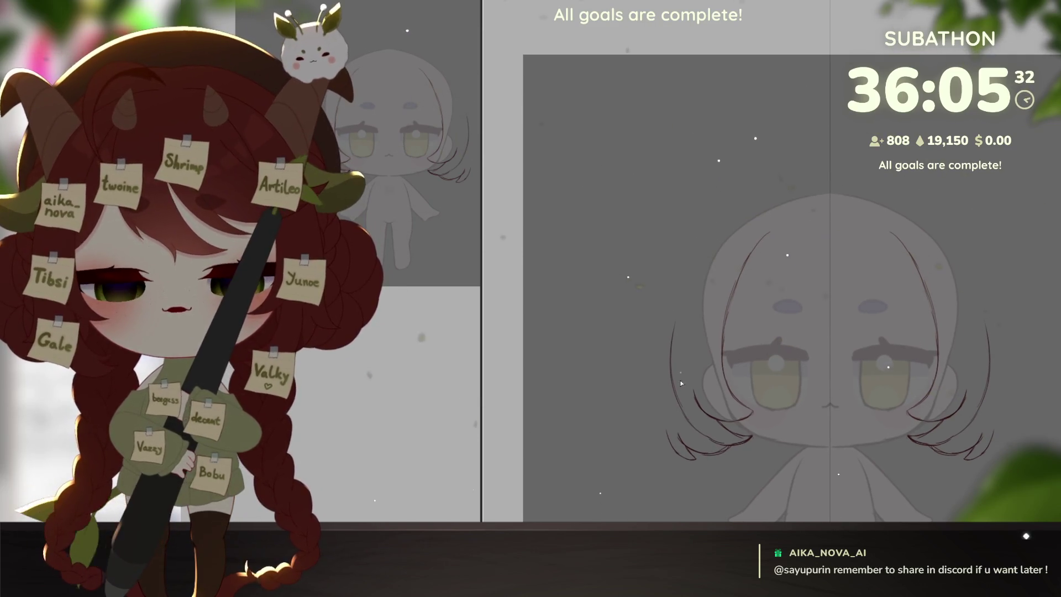
# Extend the left hair outline from its flicked tip up over the crown to the centre line.
pyautogui.moveTo(670, 353); pyautogui.dragTo(665, 352)
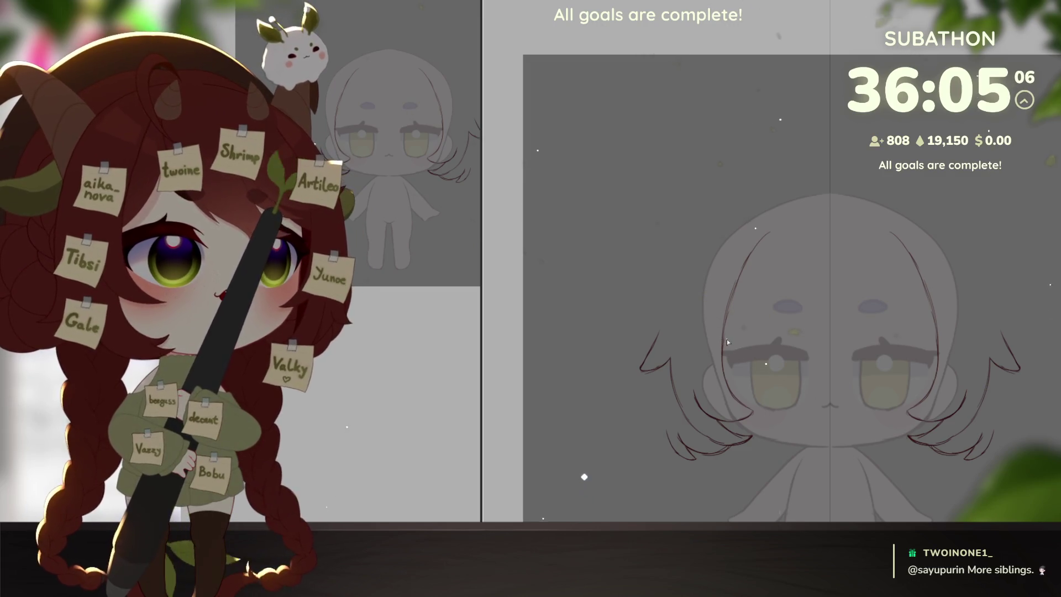
pyautogui.moveTo(648, 365); pyautogui.dragTo(681, 284)
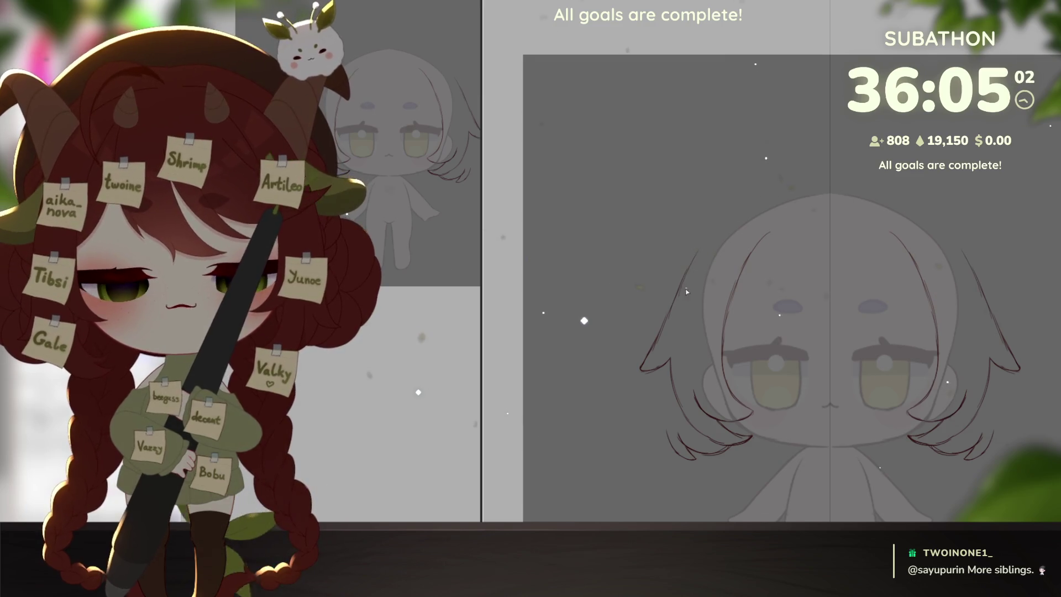
pyautogui.moveTo(687, 269); pyautogui.dragTo(730, 216)
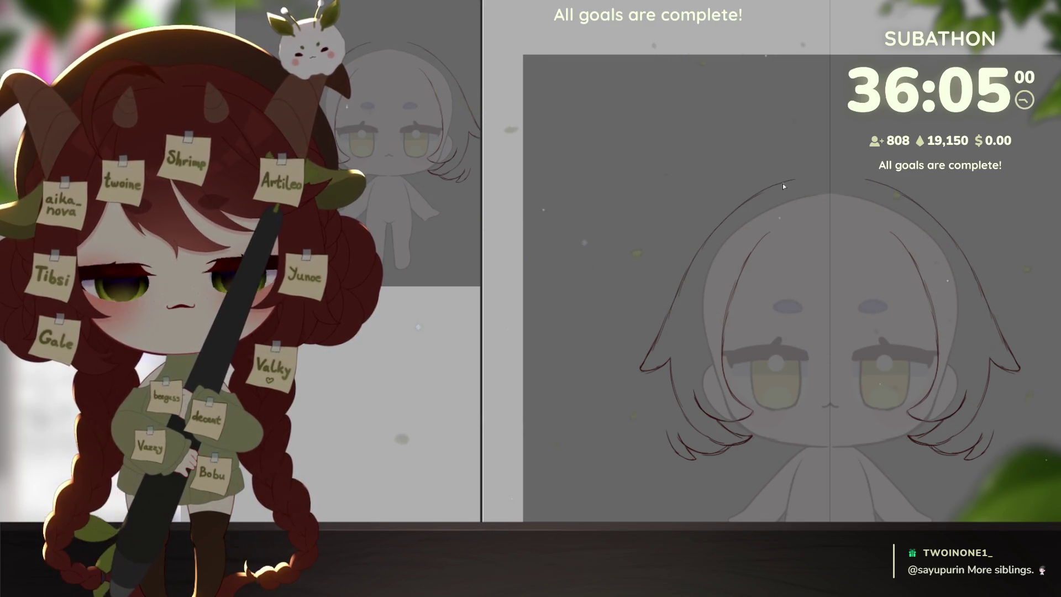
pyautogui.moveTo(793, 180); pyautogui.dragTo(831, 181)
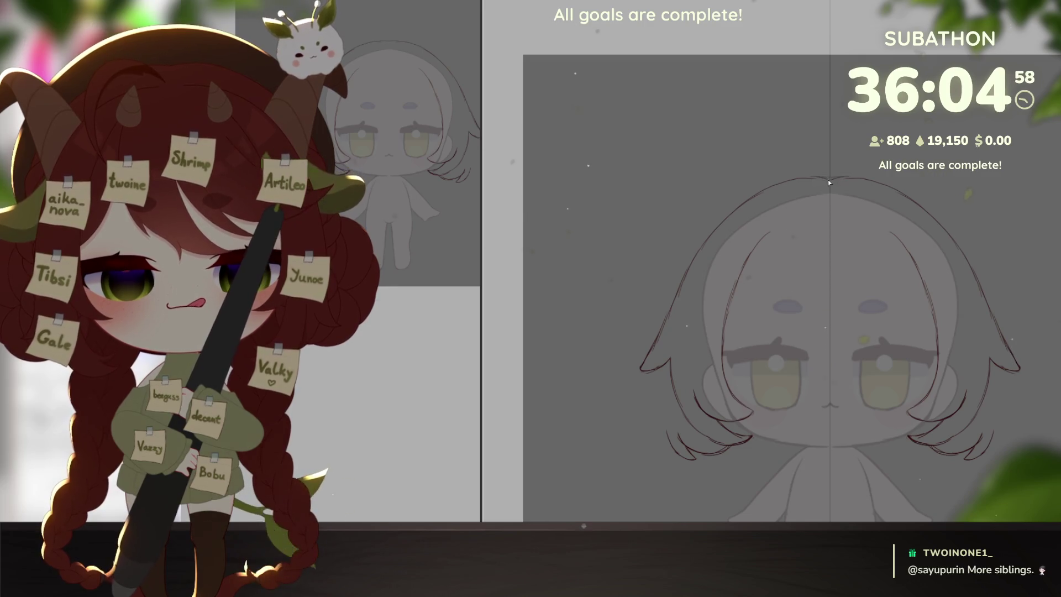
pyautogui.moveTo(1028, 464); pyautogui.dragTo(995, 416)
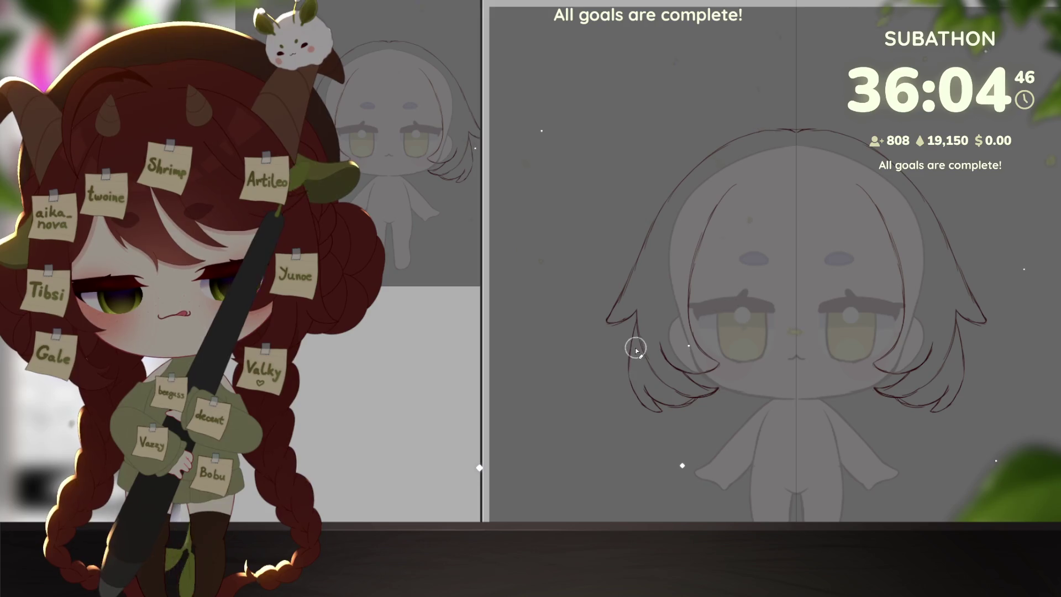
pyautogui.scroll(-5, 999, 445)
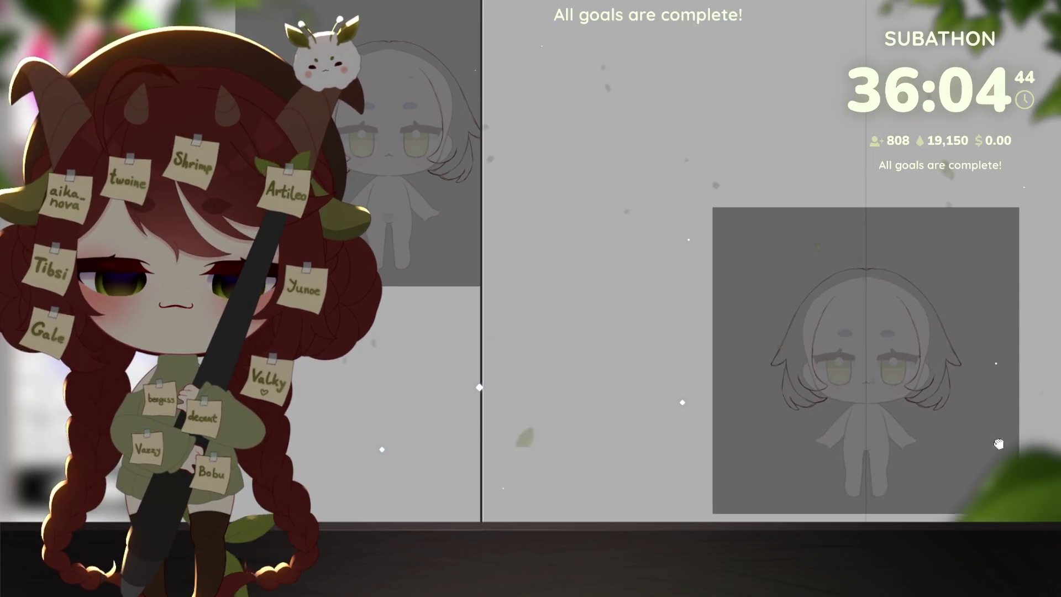
pyautogui.scroll(2, 999, 444)
pyautogui.scroll(5, 978, 439)
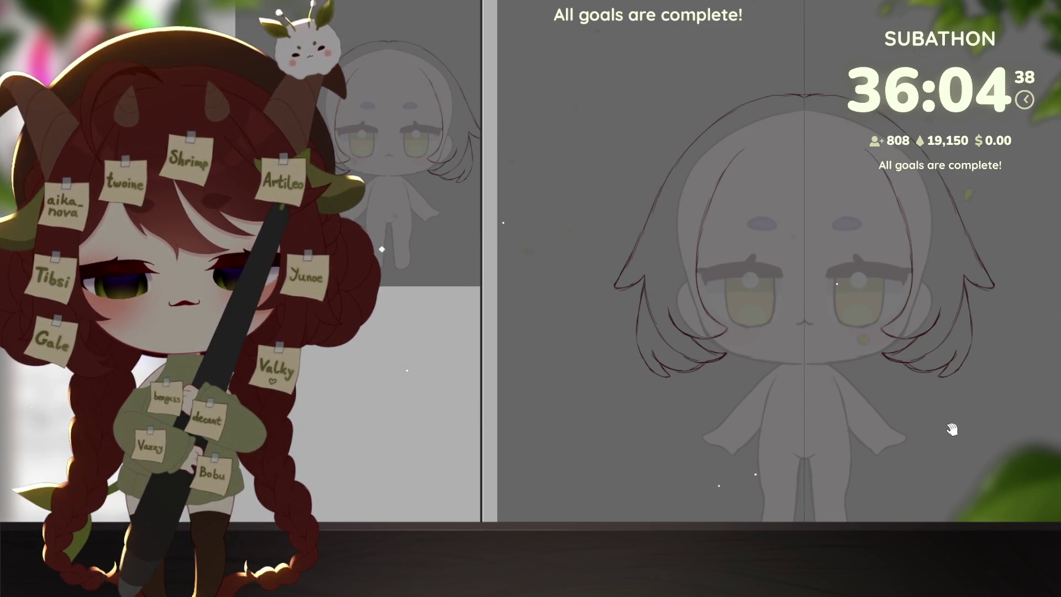
# Recentre on the left strand and draw a small curl at its tip.
pyautogui.moveTo(971, 359); pyautogui.dragTo(945, 373)
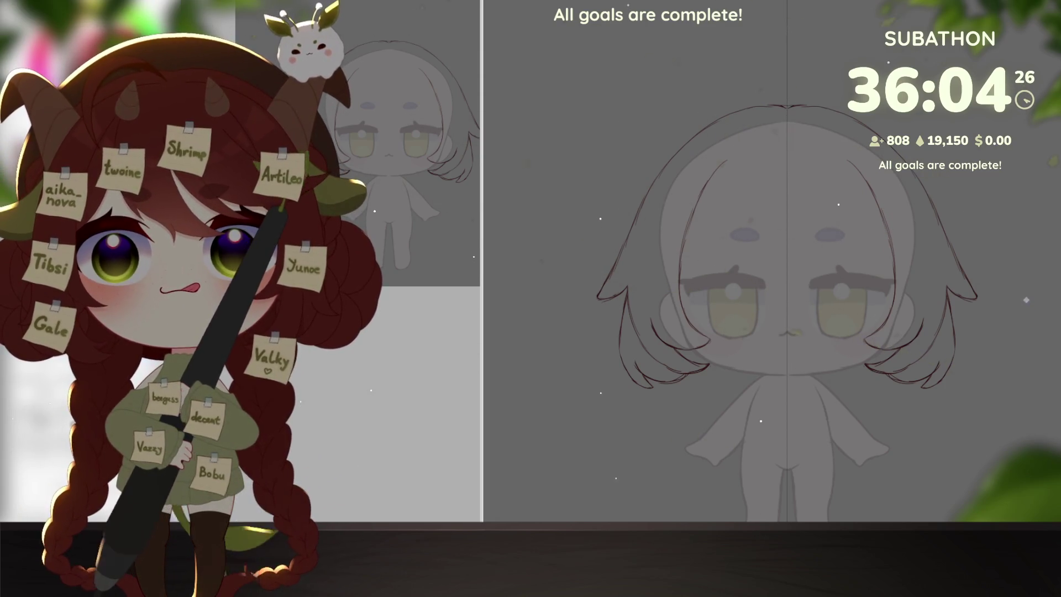
pyautogui.scroll(1, 746, 290)
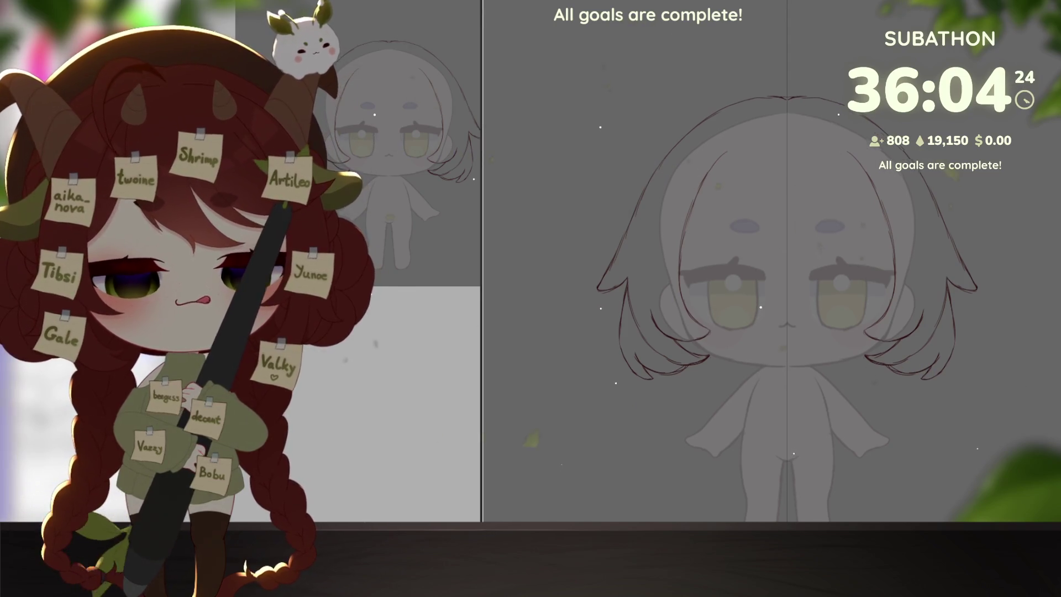
pyautogui.scroll(1, 771, 290)
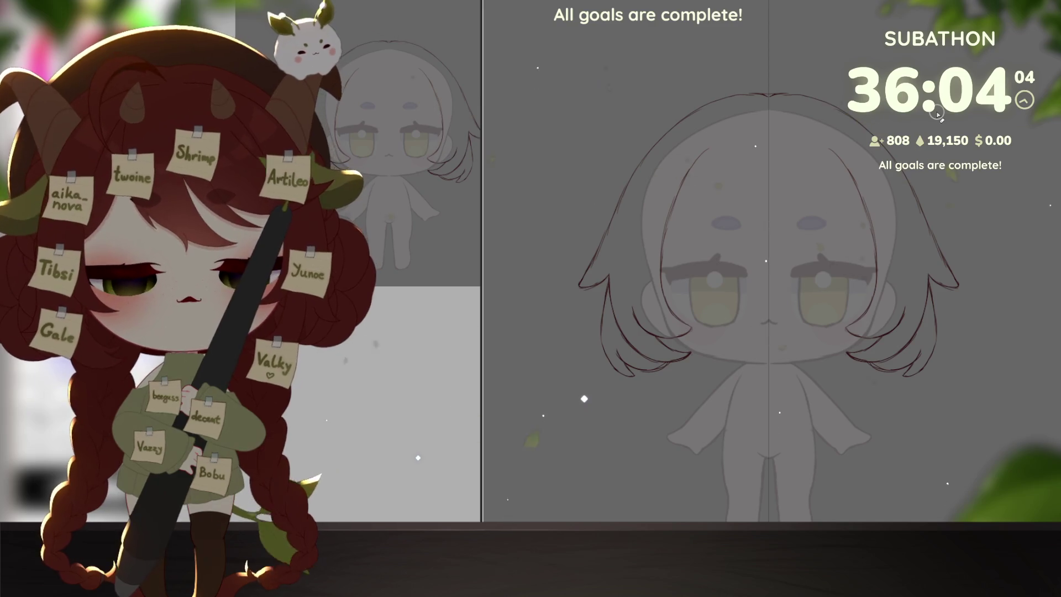
pyautogui.moveTo(920, 453); pyautogui.dragTo(931, 444)
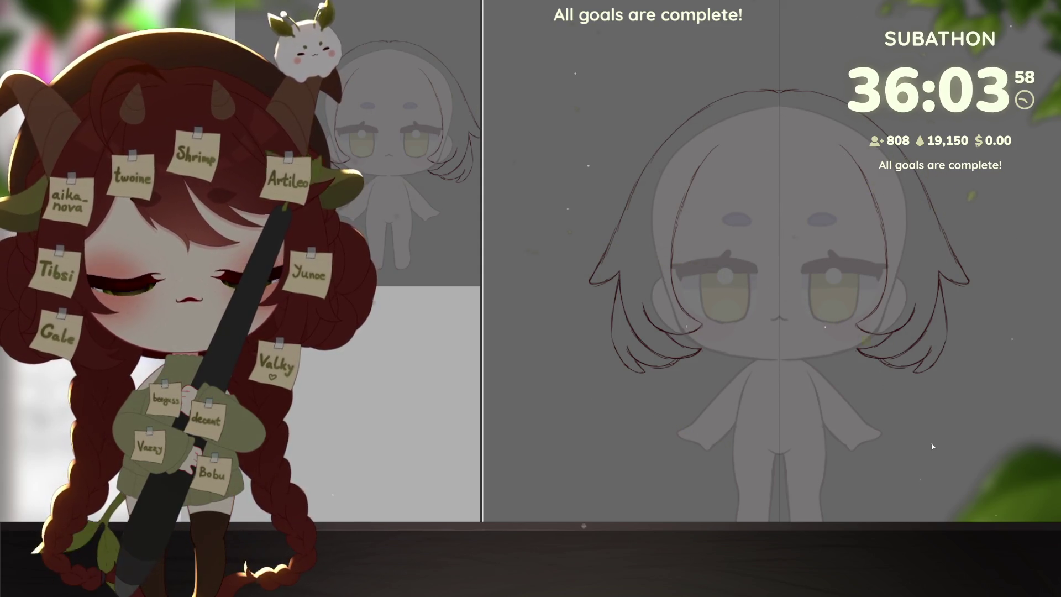
pyautogui.moveTo(932, 443)
pyautogui.mouseDown()
pyautogui.moveTo(954, 419)
pyautogui.moveTo(899, 384)
pyautogui.mouseUp()
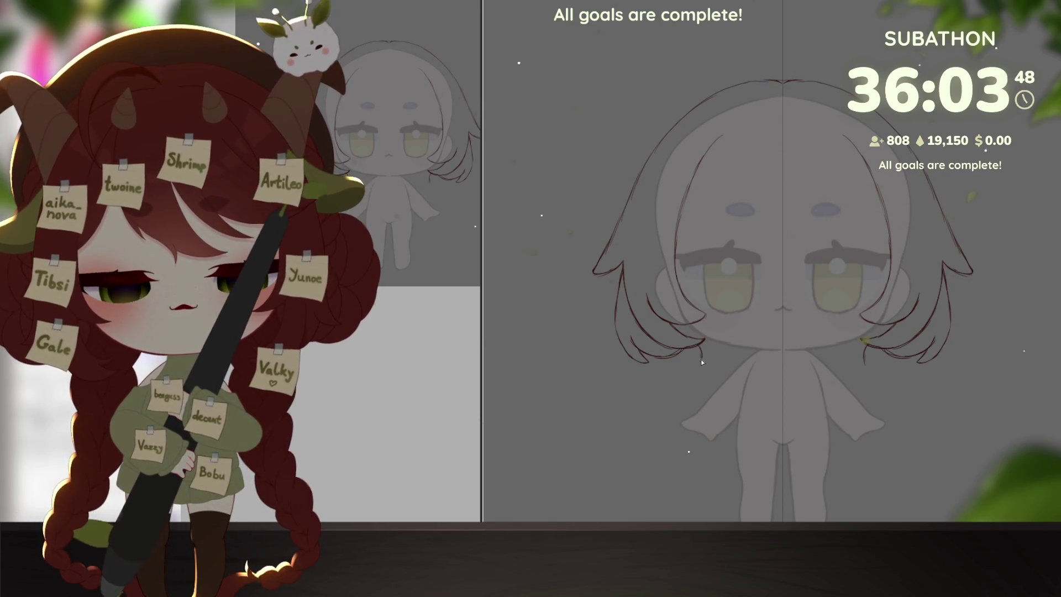
pyautogui.moveTo(699, 359); pyautogui.dragTo(704, 365)
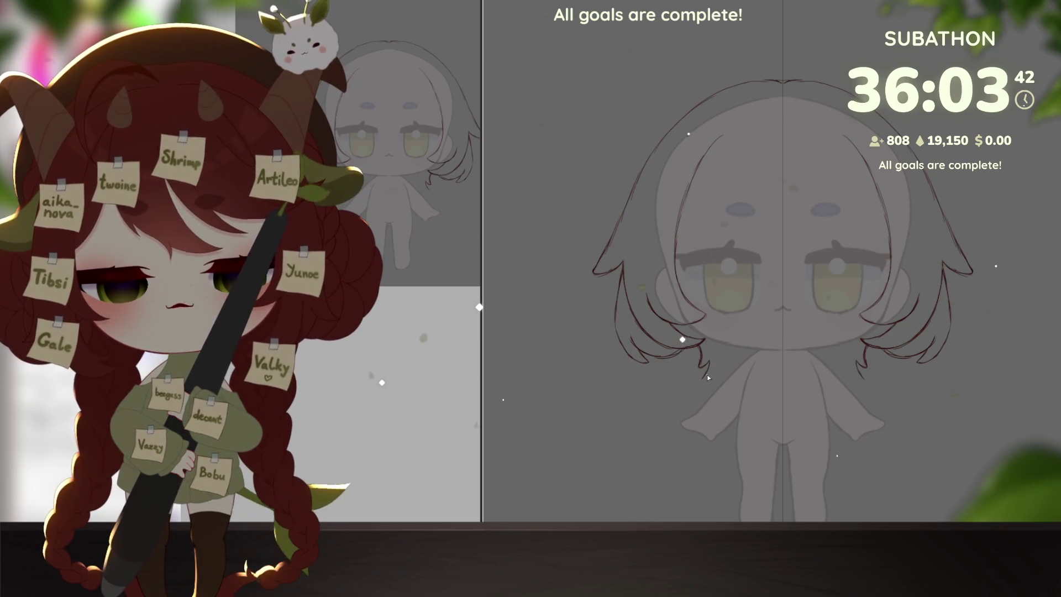
# Add a short stroke just below the curl of the left hair strand.
pyautogui.moveTo(701, 379); pyautogui.dragTo(708, 368)
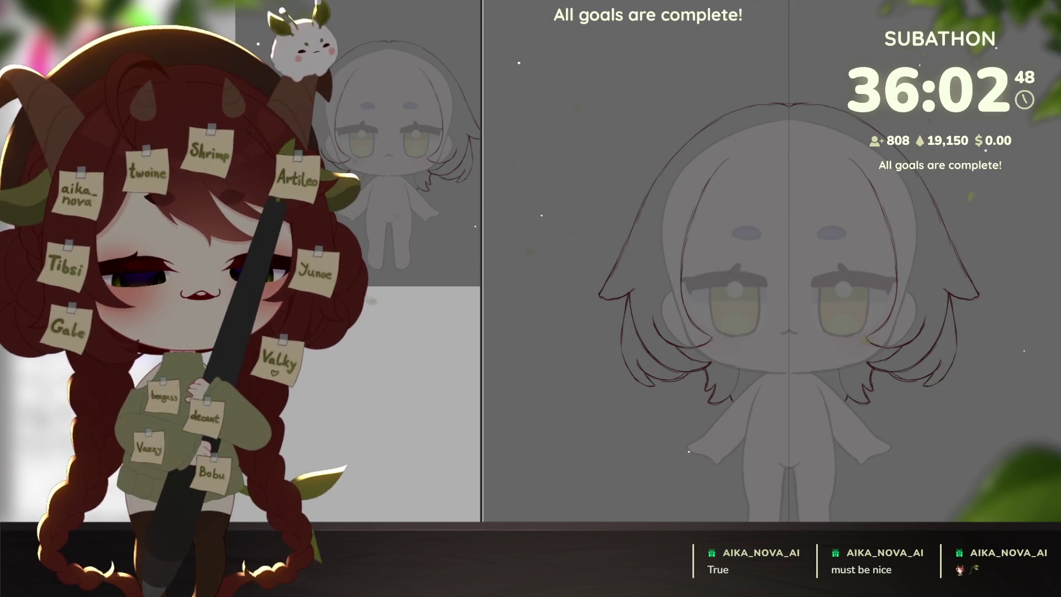
# Draw the pointed left cat ear with two meeting strokes, rotating the canvas and resetting it upright.
pyautogui.moveTo(821, 382); pyautogui.dragTo(857, 428)
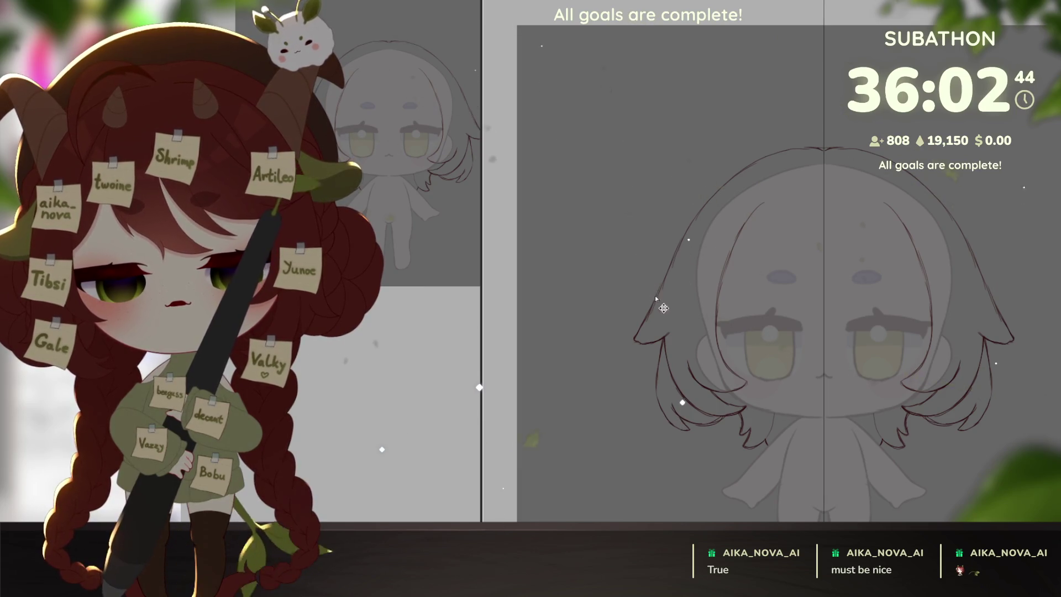
pyautogui.moveTo(655, 297); pyautogui.dragTo(632, 186)
pyautogui.moveTo(644, 266); pyautogui.dragTo(655, 297)
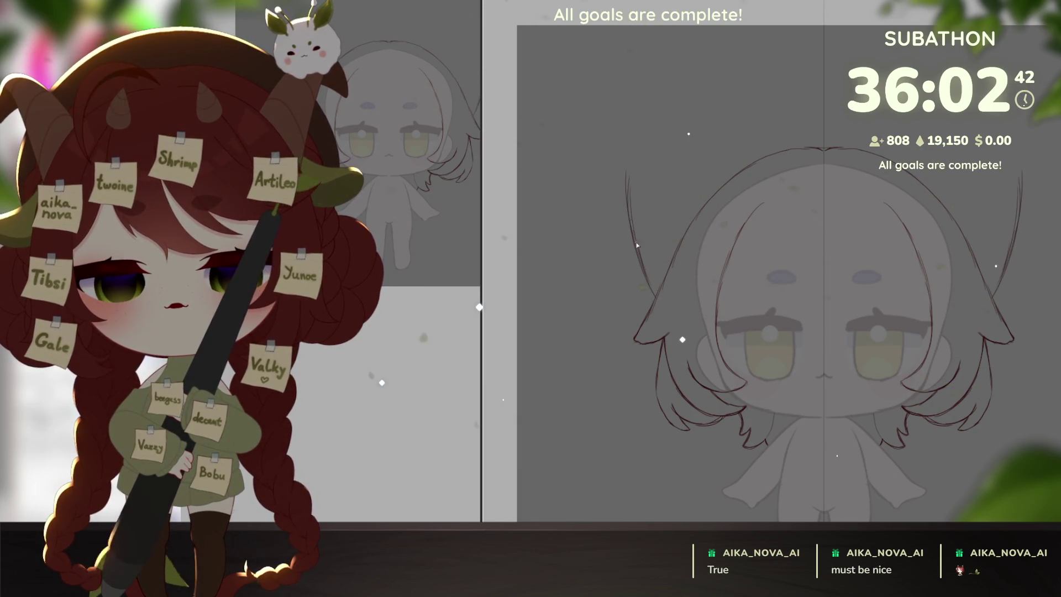
pyautogui.moveTo(627, 159)
pyautogui.mouseDown()
pyautogui.moveTo(738, 386)
pyautogui.moveTo(777, 245)
pyautogui.mouseUp()
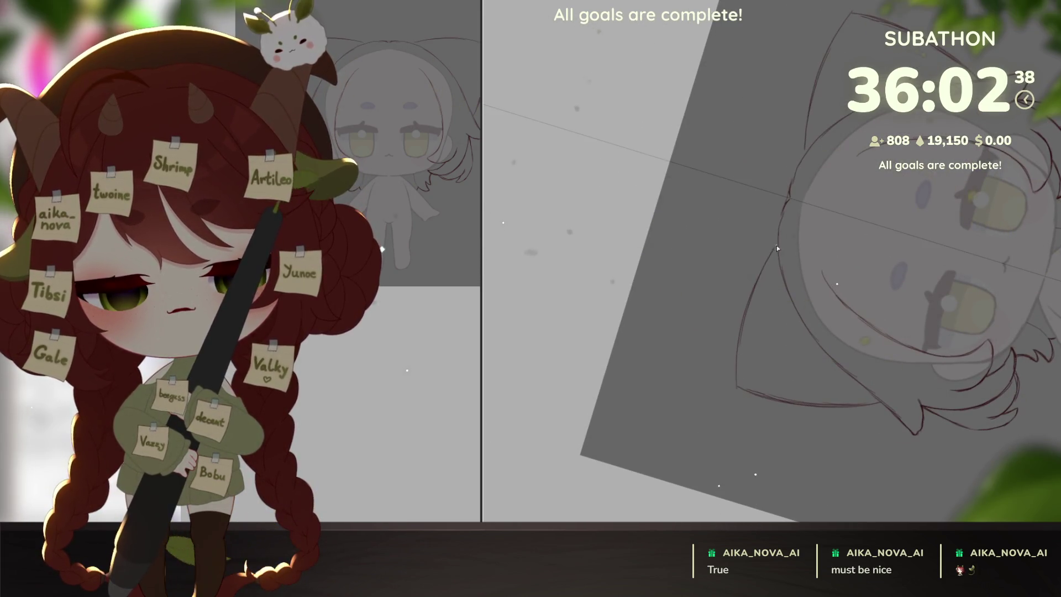
pyautogui.moveTo(849, 241); pyautogui.dragTo(739, 352)
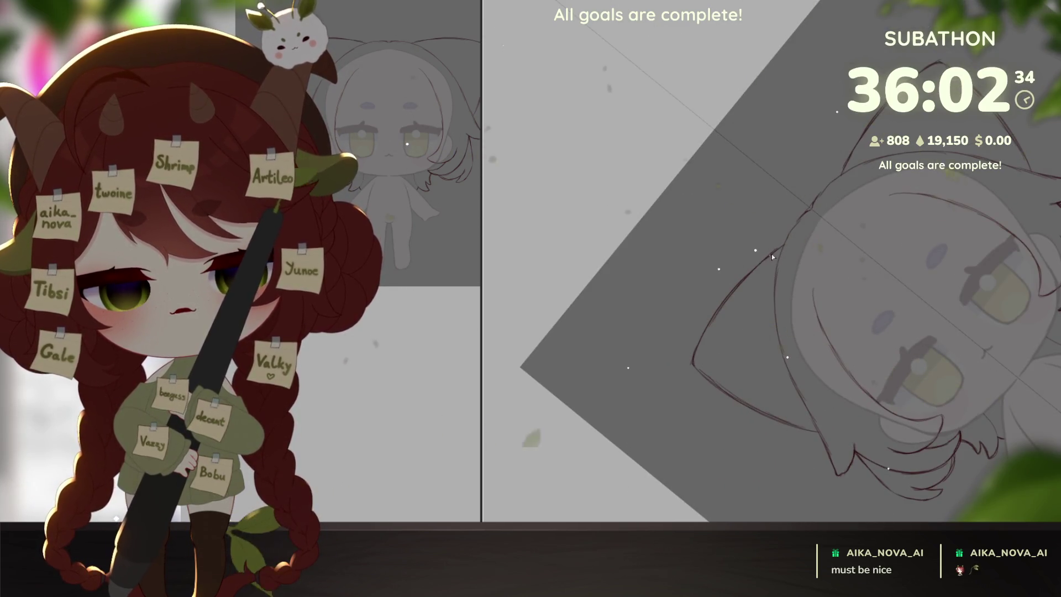
pyautogui.press('Escape')
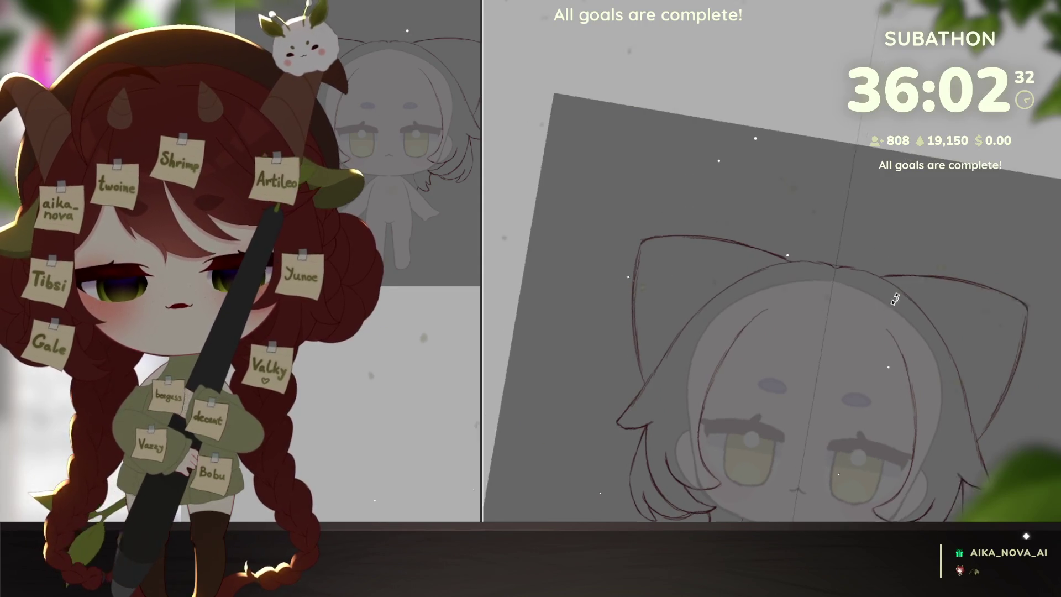
pyautogui.scroll(3, 727, 325)
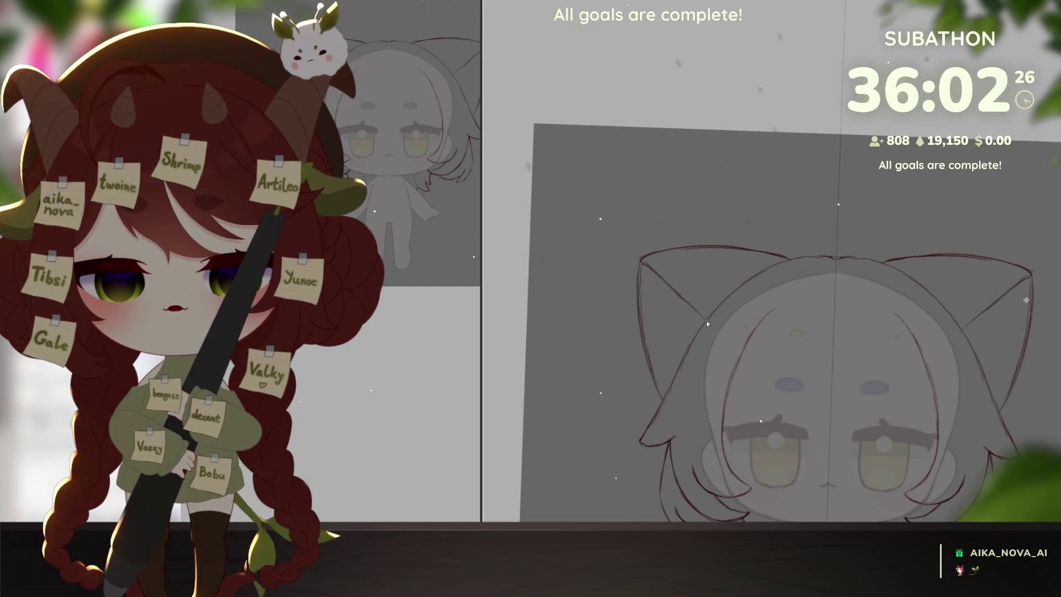
pyautogui.scroll(-2, 890, 400)
pyautogui.scroll(-3, 890, 399)
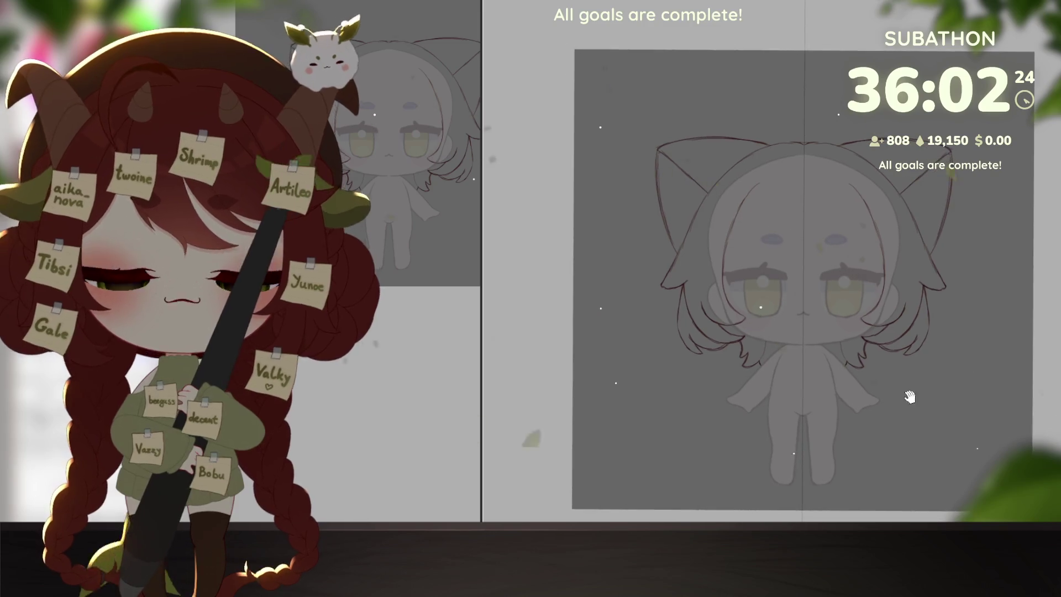
pyautogui.scroll(2, 846, 442)
pyautogui.scroll(2, 847, 441)
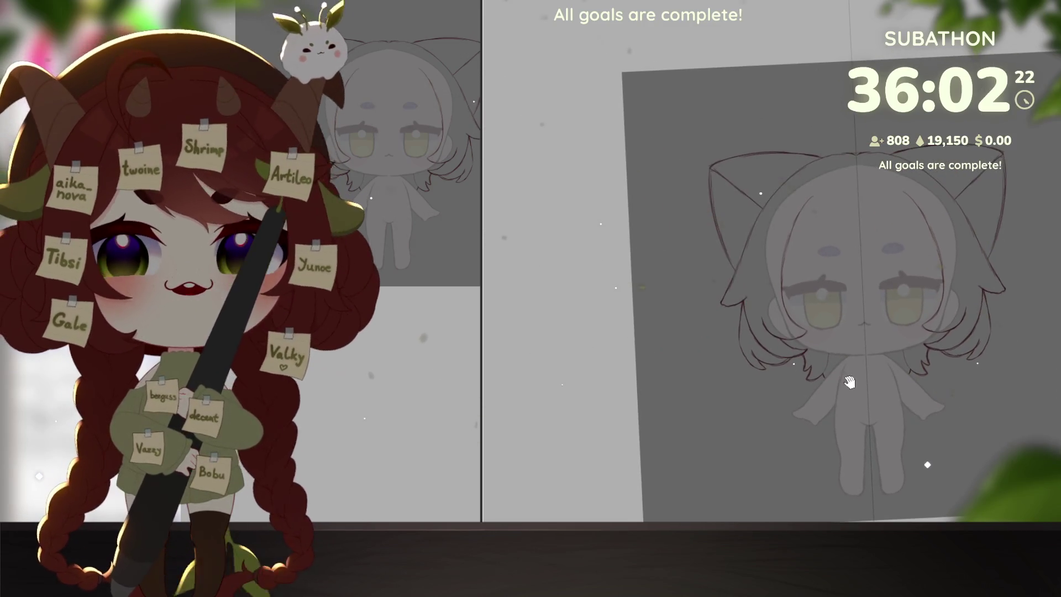
pyautogui.scroll(2, 842, 404)
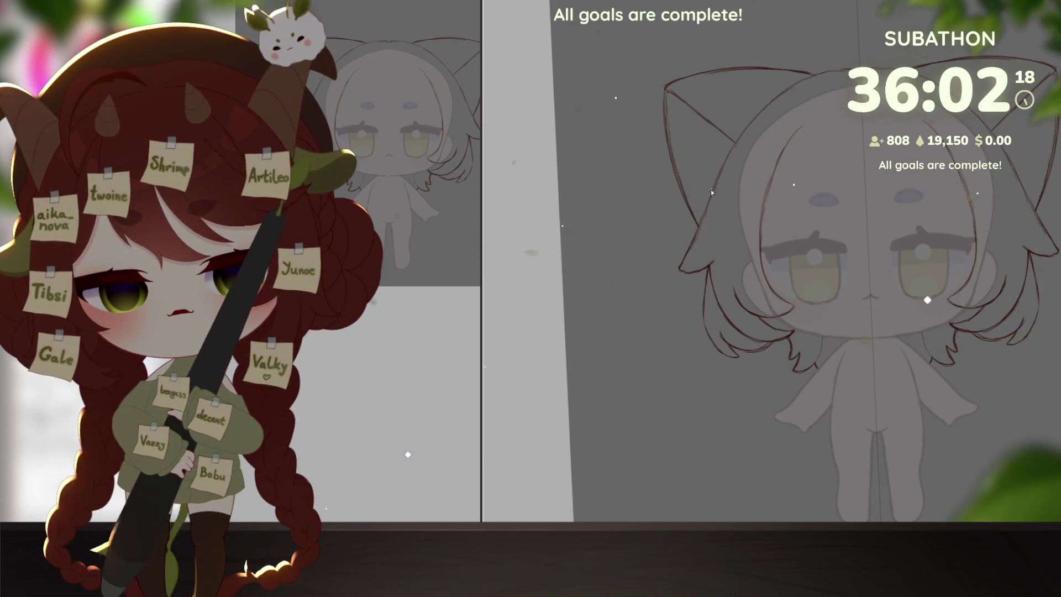
pyautogui.scroll(1, 711, 190)
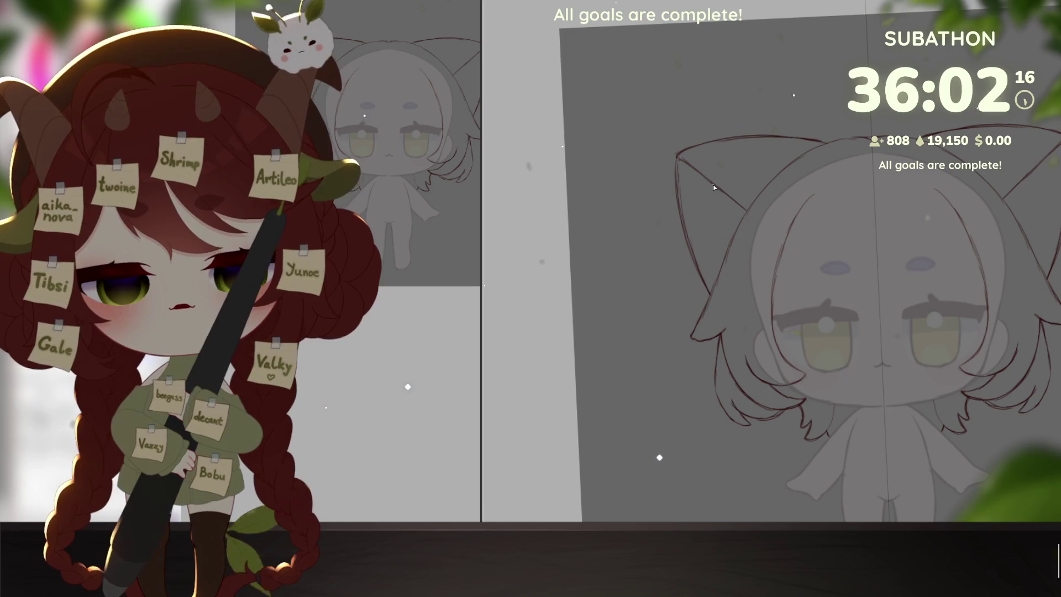
pyautogui.scroll(1, 712, 187)
# Pan the canvas to frame the head and zoom toward the left ear.
pyautogui.moveTo(746, 332); pyautogui.dragTo(908, 356)
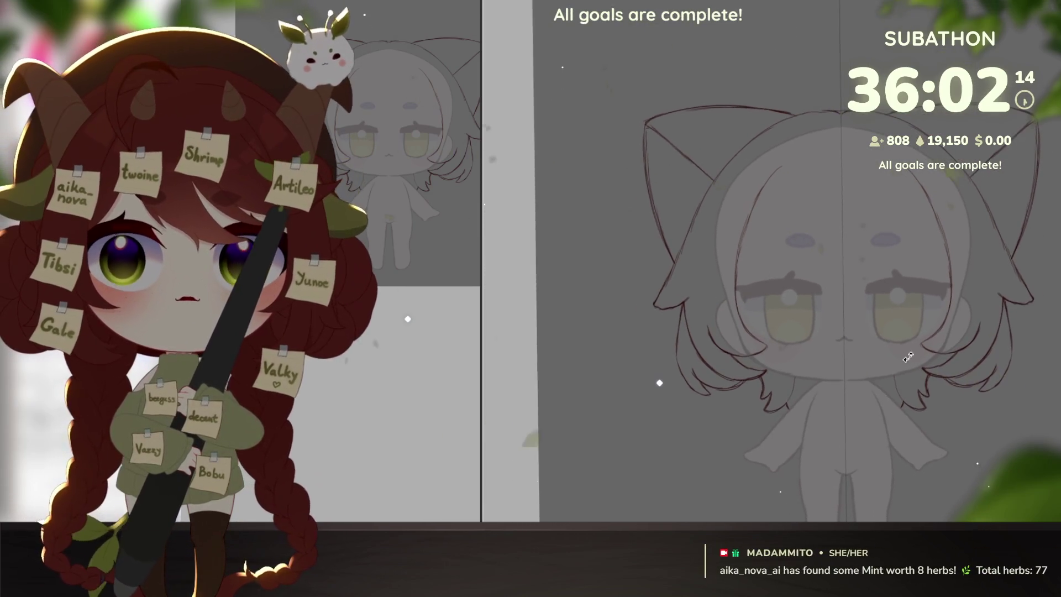
pyautogui.moveTo(934, 522); pyautogui.dragTo(933, 447)
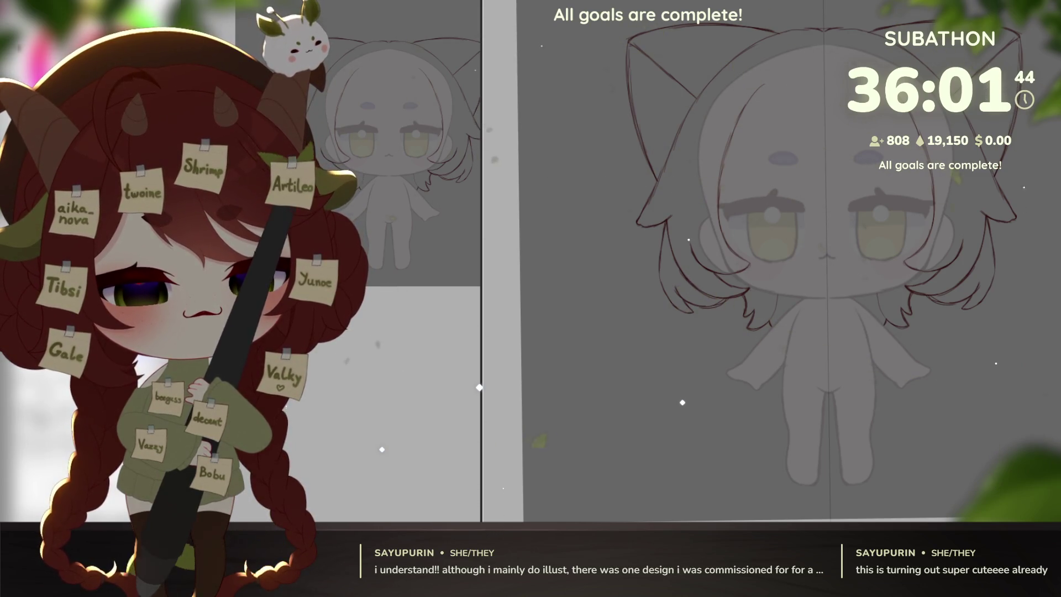
pyautogui.moveTo(962, 431); pyautogui.dragTo(951, 400)
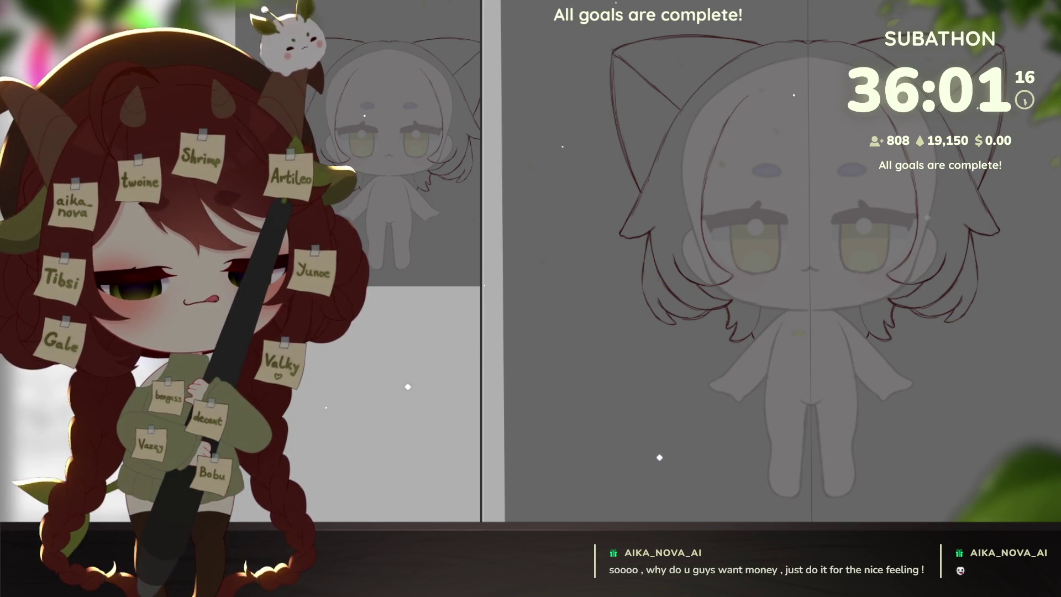
pyautogui.scroll(3, 778, 190)
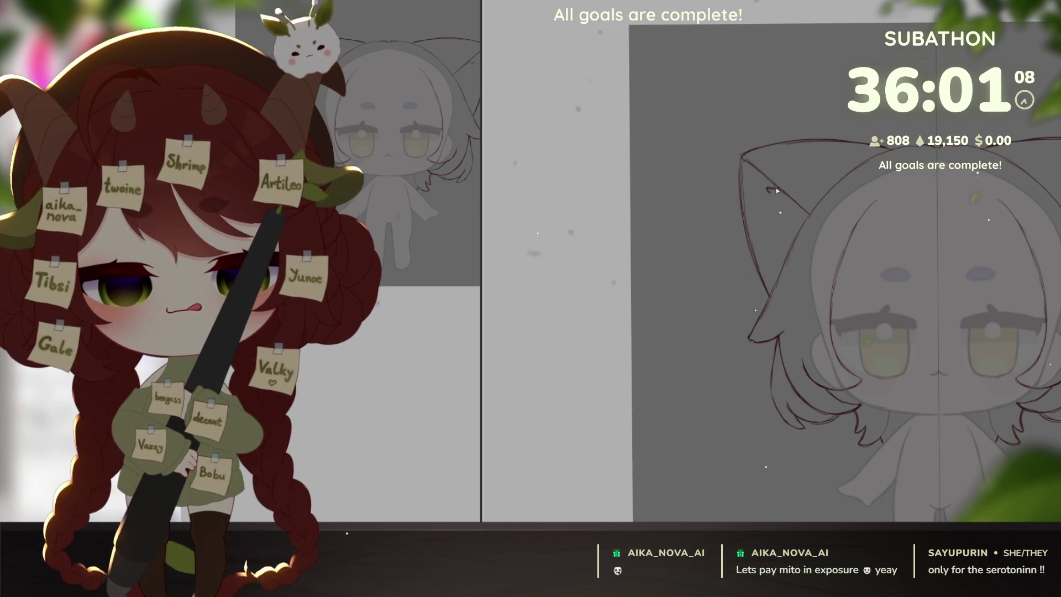
# Draw a fur line inside the left cat ear, undoing a stray stroke first.
pyautogui.moveTo(770, 212); pyautogui.dragTo(777, 248)
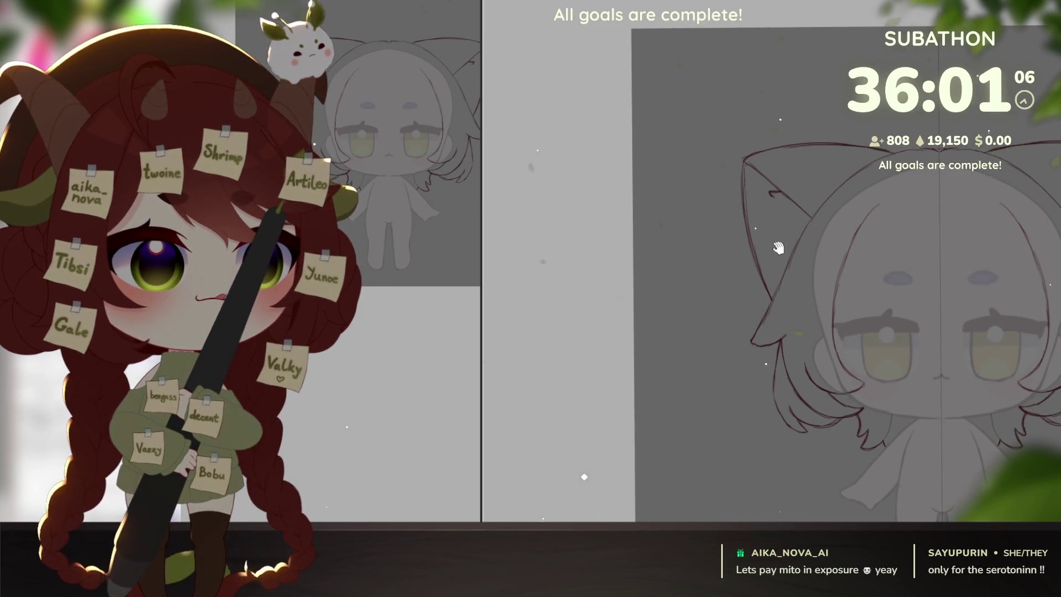
pyautogui.scroll(1, 777, 247)
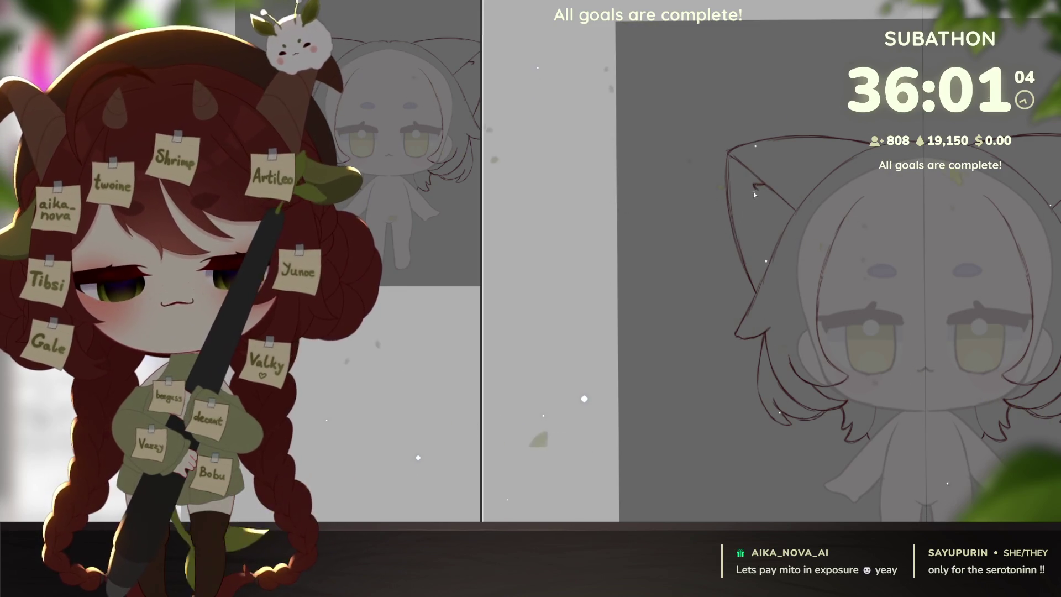
pyautogui.moveTo(746, 191); pyautogui.dragTo(737, 199)
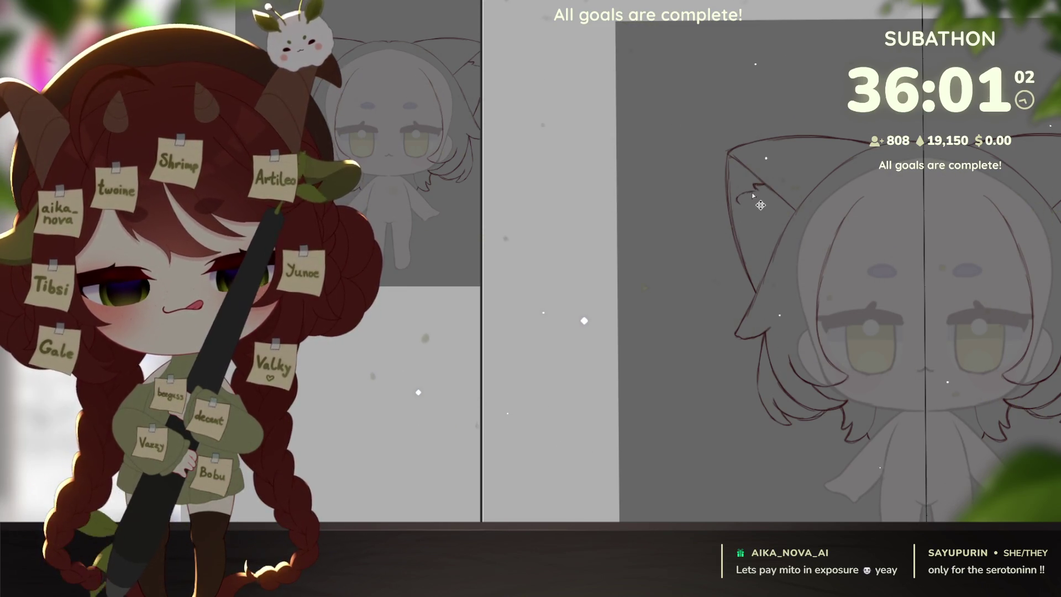
pyautogui.hotkey('ctrl', 'z')
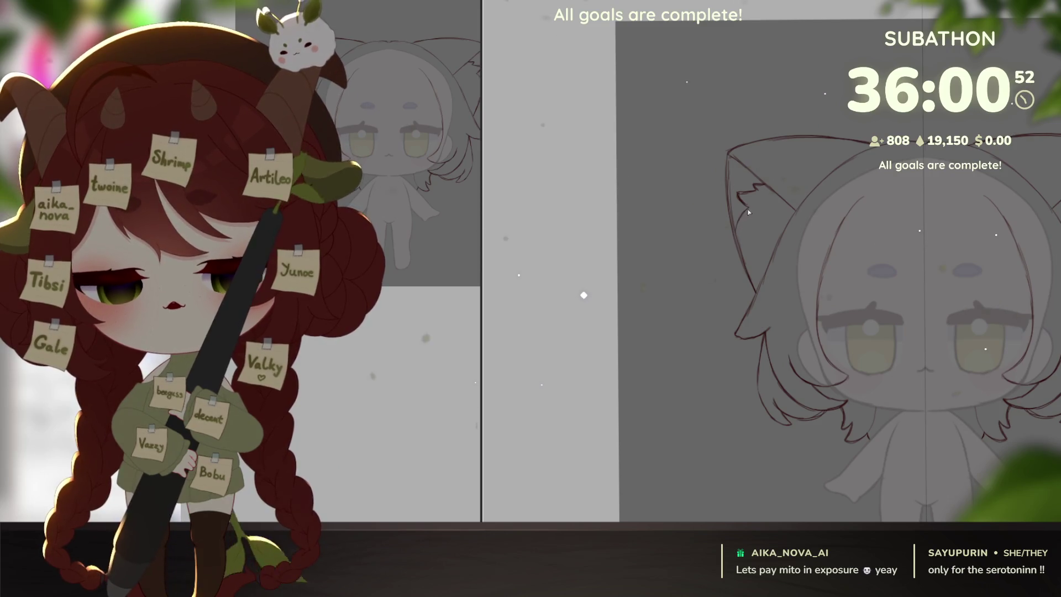
pyautogui.moveTo(746, 209); pyautogui.dragTo(735, 233)
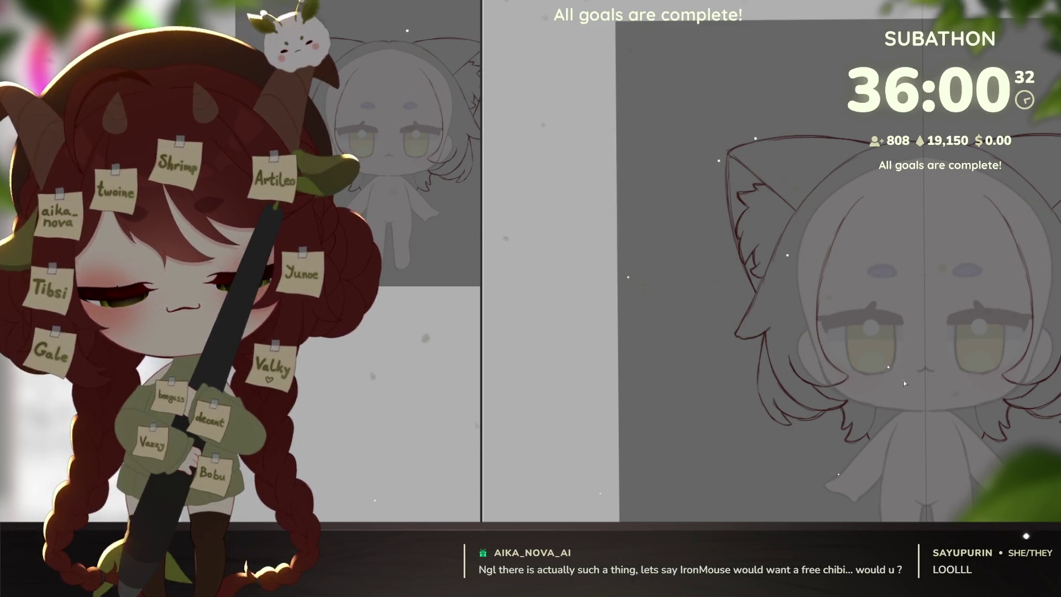
pyautogui.moveTo(870, 431); pyautogui.dragTo(832, 406)
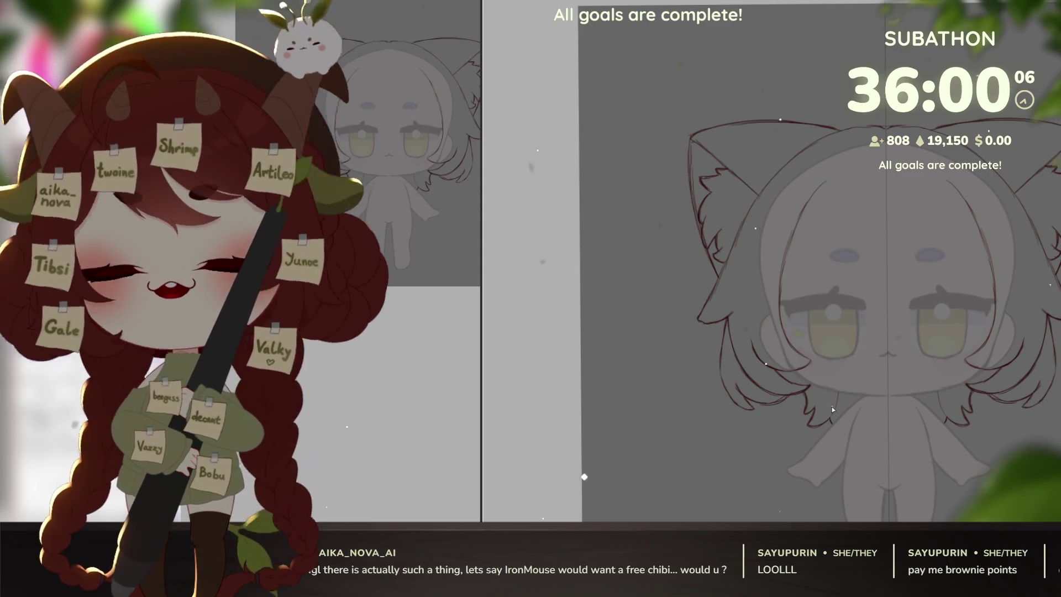
pyautogui.scroll(2, 833, 409)
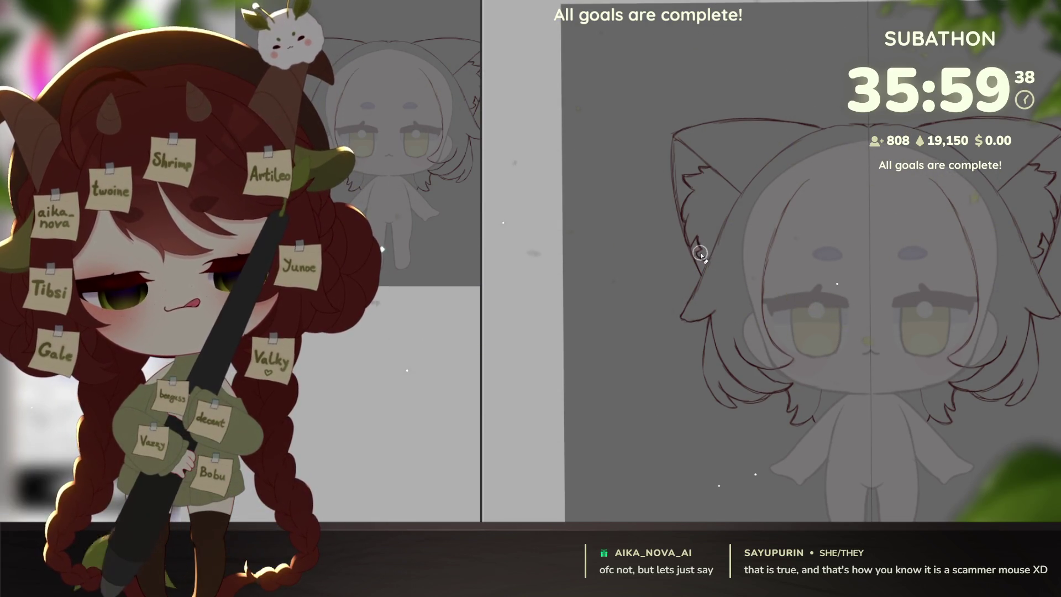
pyautogui.scroll(3, 701, 249)
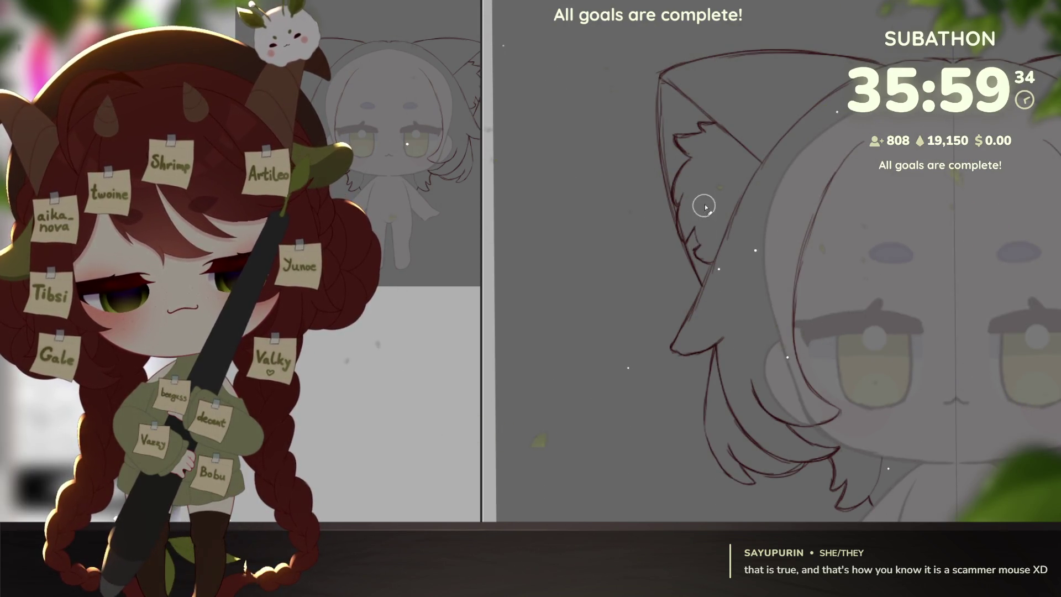
# Erase the stray strokes inside the left cat ear and bring the whole sketch into view.
pyautogui.moveTo(704, 219); pyautogui.dragTo(698, 243)
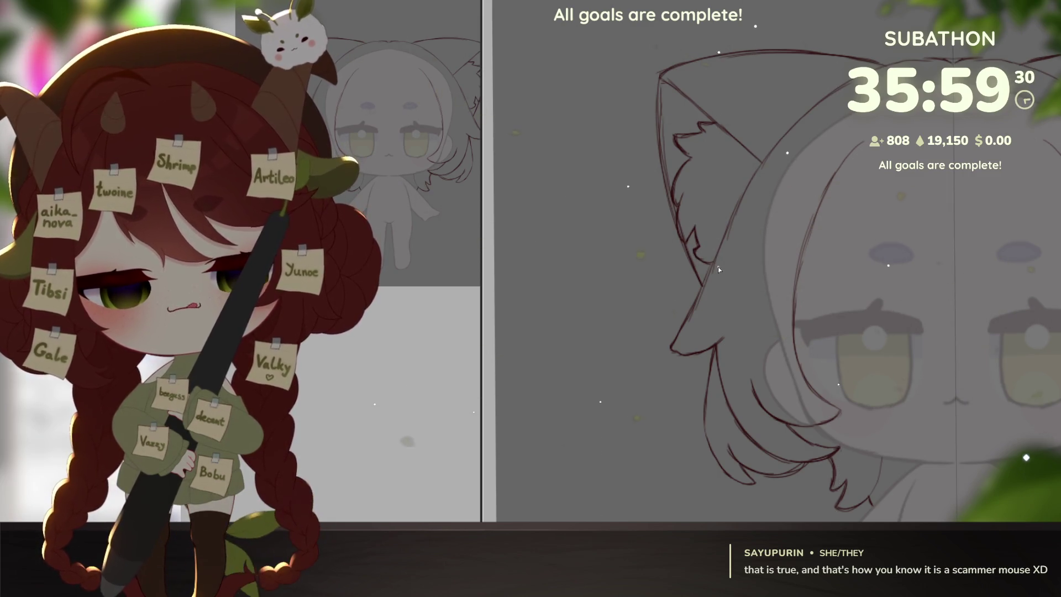
pyautogui.scroll(-5, 699, 258)
pyautogui.moveTo(920, 415); pyautogui.dragTo(884, 448)
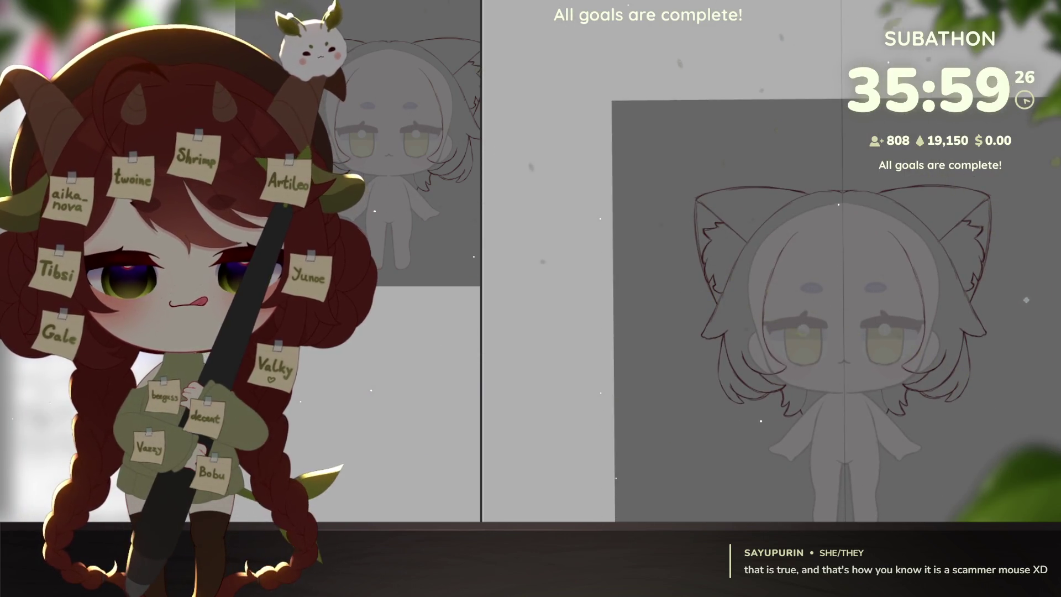
pyautogui.hotkey('ctrl', 't')
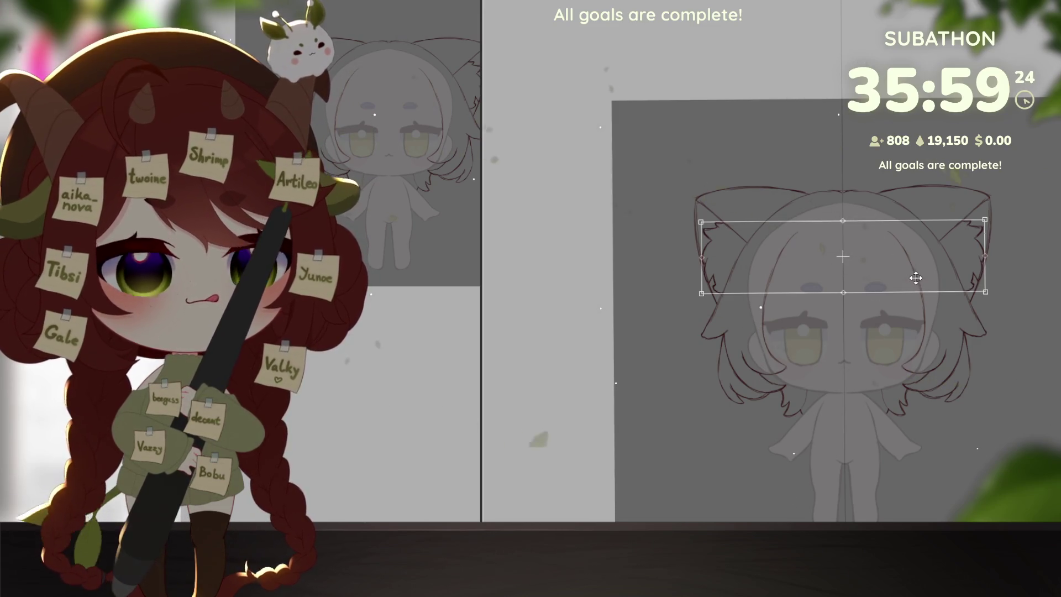
# Nudge the ear area slightly downward, commit it, and connect the left ear's fur tip to its diagonal line.
pyautogui.moveTo(862, 233); pyautogui.dragTo(919, 276)
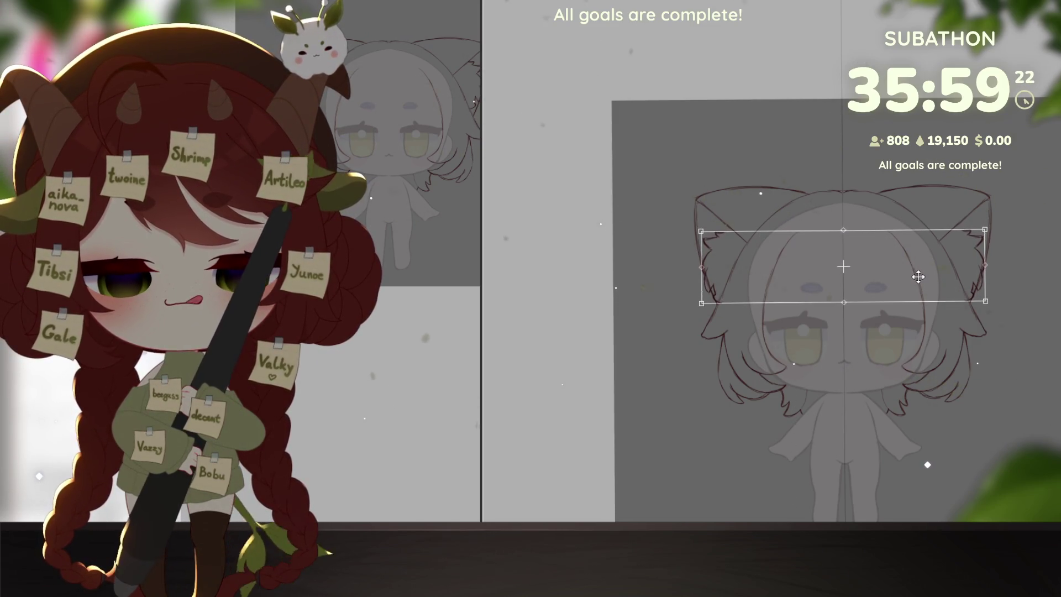
pyautogui.press('Return')
pyautogui.scroll(5, 739, 224)
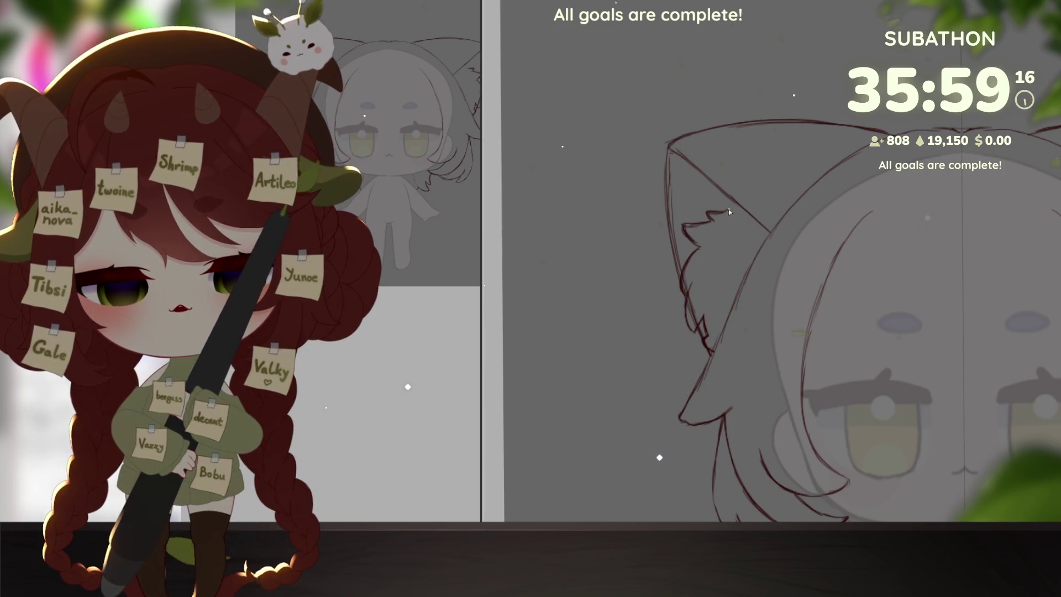
pyautogui.moveTo(732, 208); pyautogui.dragTo(720, 212)
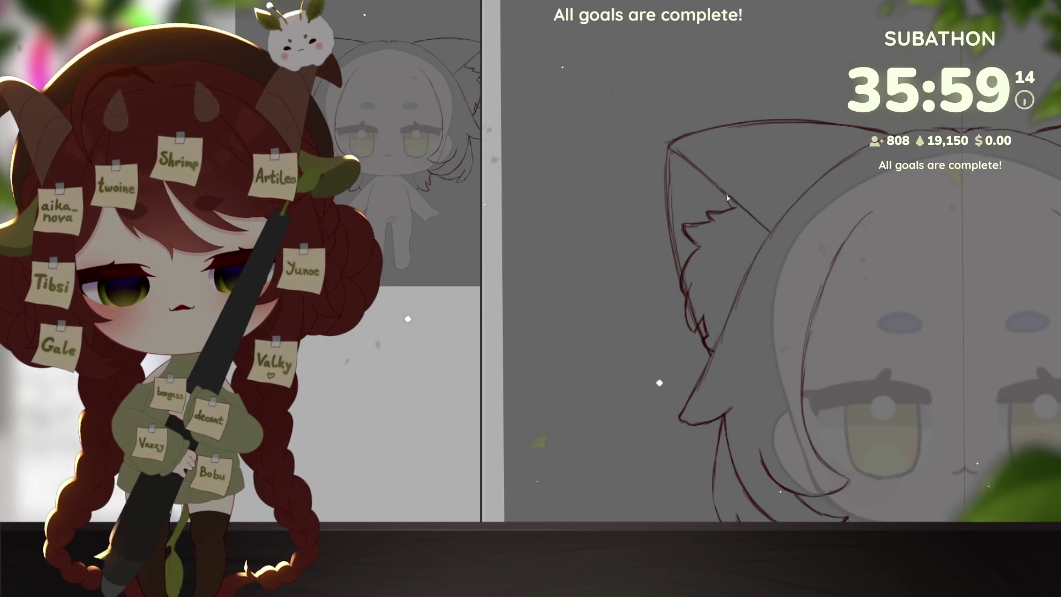
pyautogui.moveTo(711, 212); pyautogui.dragTo(734, 202)
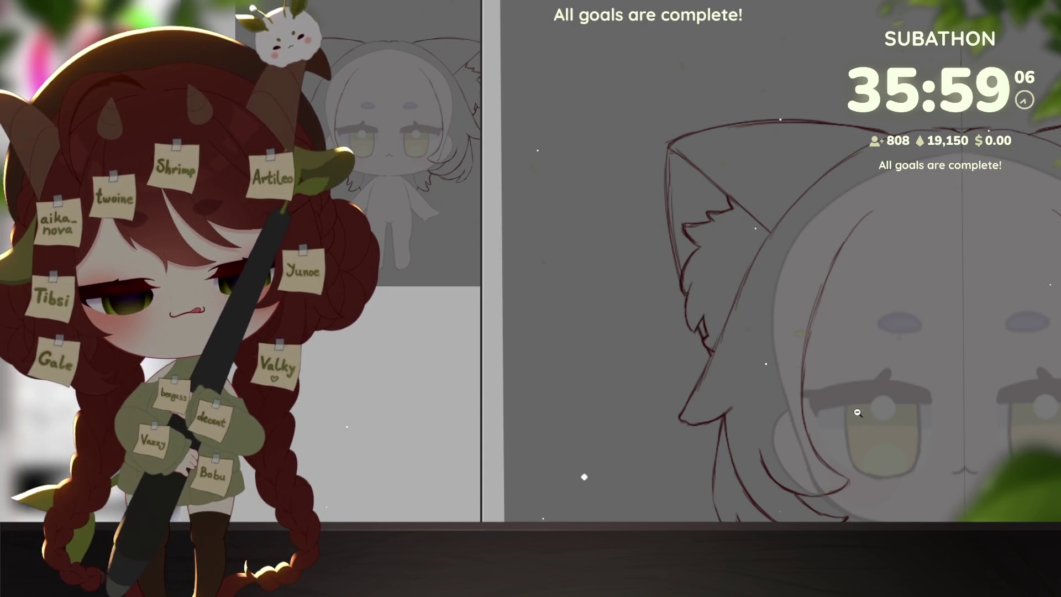
pyautogui.scroll(-6, 857, 412)
pyautogui.scroll(2, 896, 412)
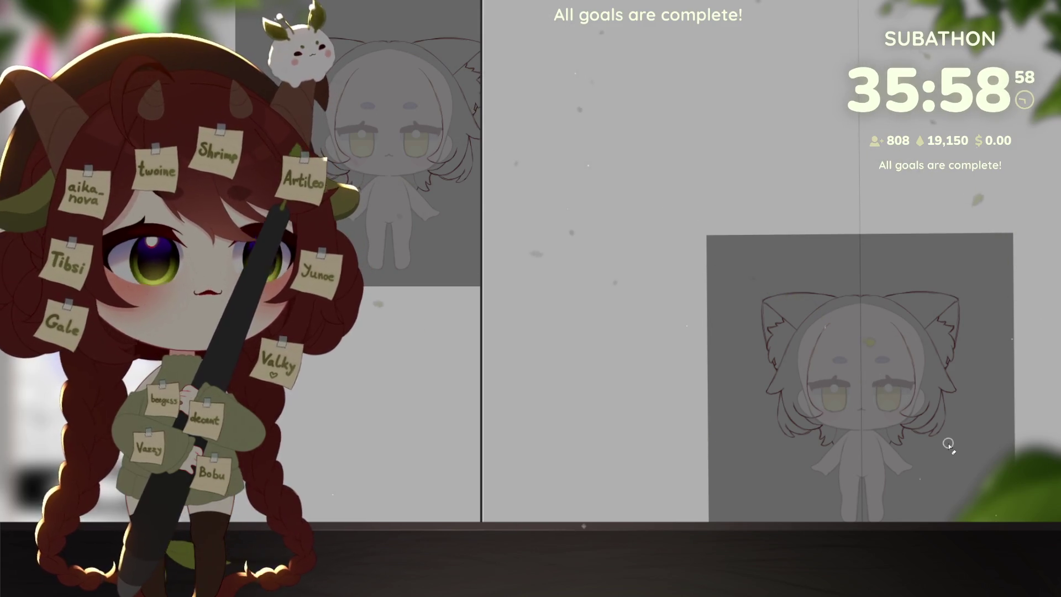
pyautogui.scroll(5, 861, 390)
pyautogui.scroll(3, 861, 390)
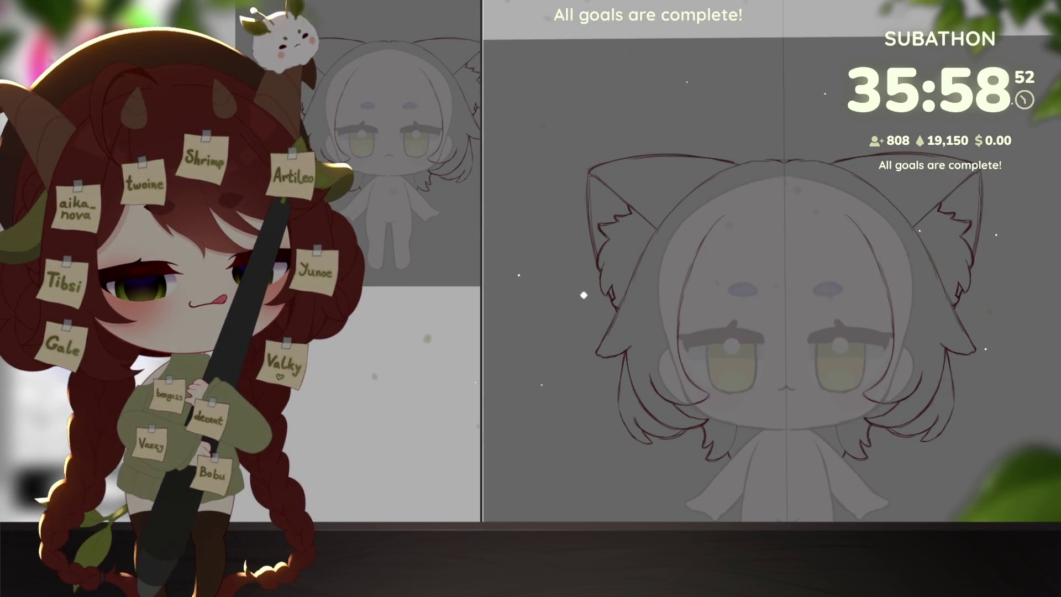
pyautogui.moveTo(742, 364); pyautogui.dragTo(784, 415)
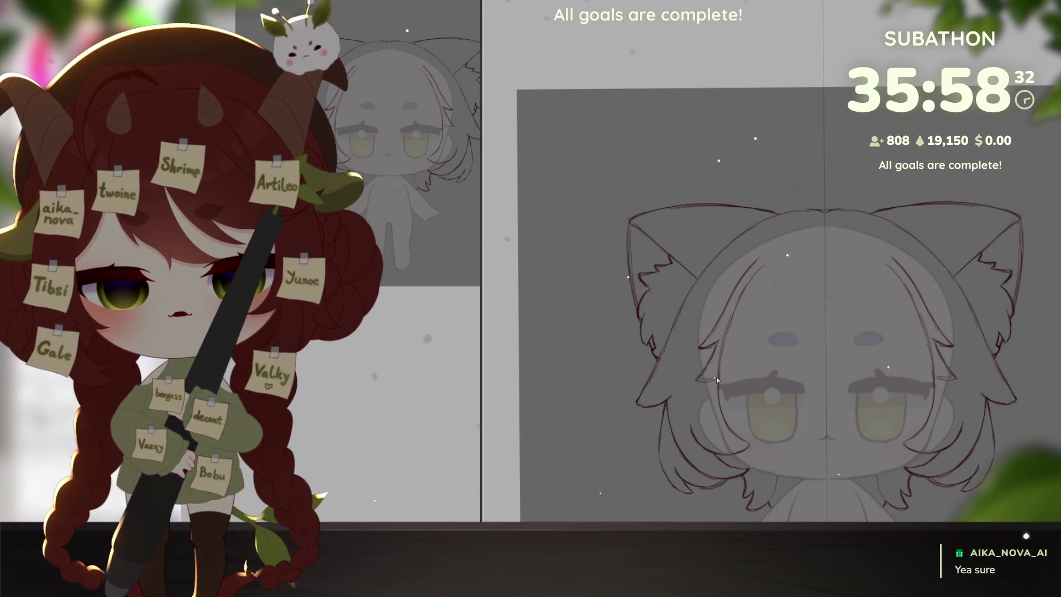
# Draw a thin hair strand falling over the chibi's forehead.
pyautogui.moveTo(716, 377); pyautogui.dragTo(744, 351)
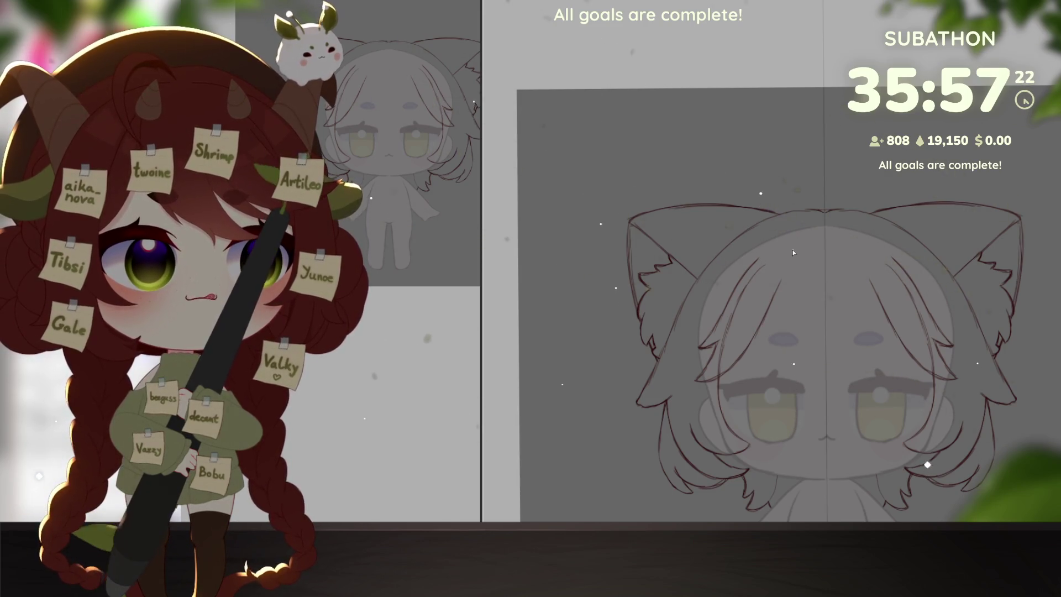
pyautogui.moveTo(793, 251); pyautogui.dragTo(776, 249)
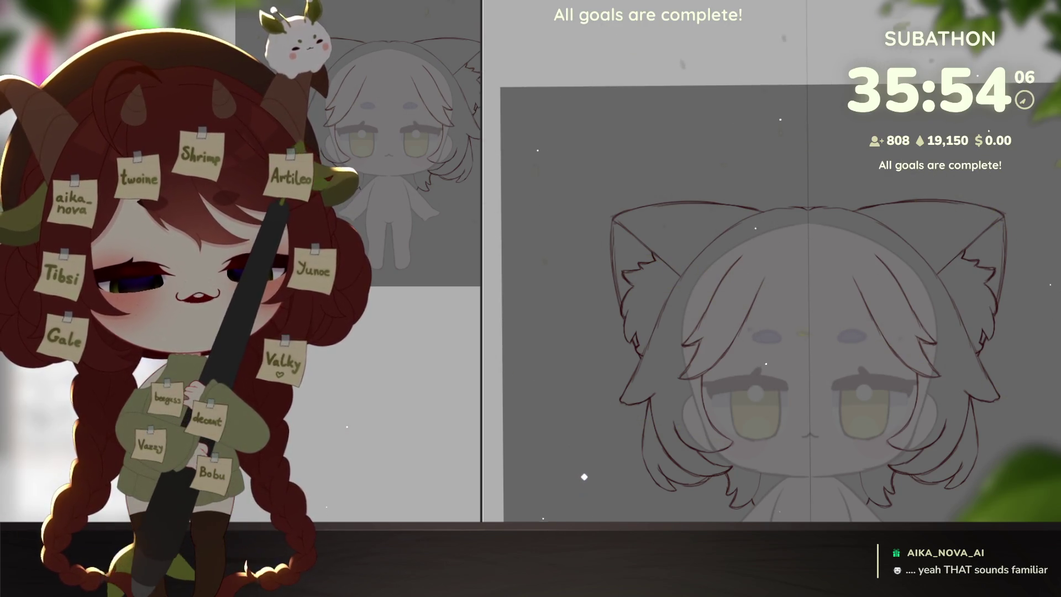
# Pan the view to reposition the head for drawing more bang strands.
pyautogui.moveTo(928, 442); pyautogui.dragTo(896, 410)
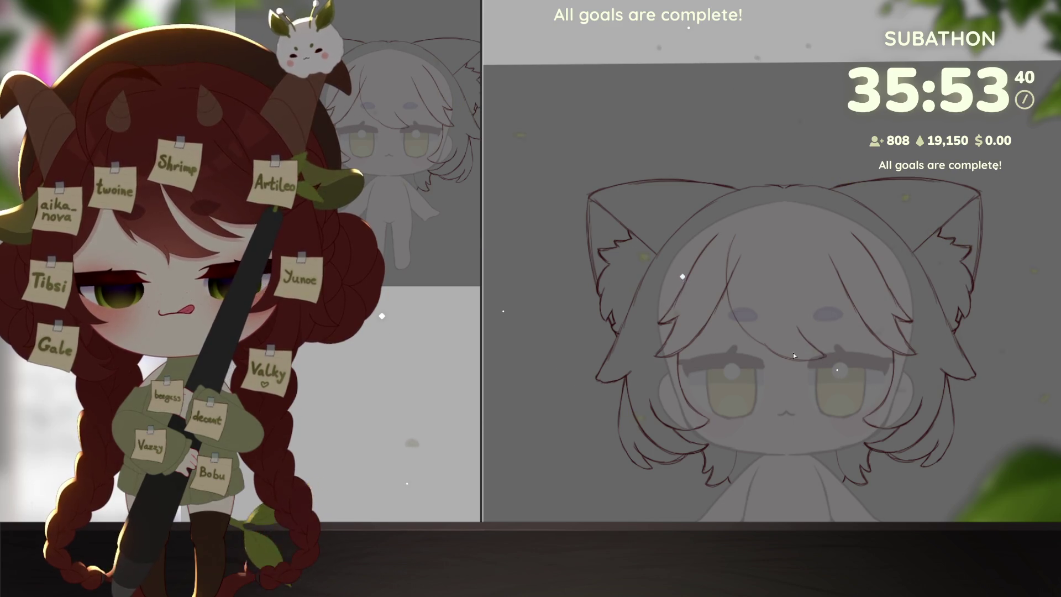
pyautogui.scroll(1, 794, 352)
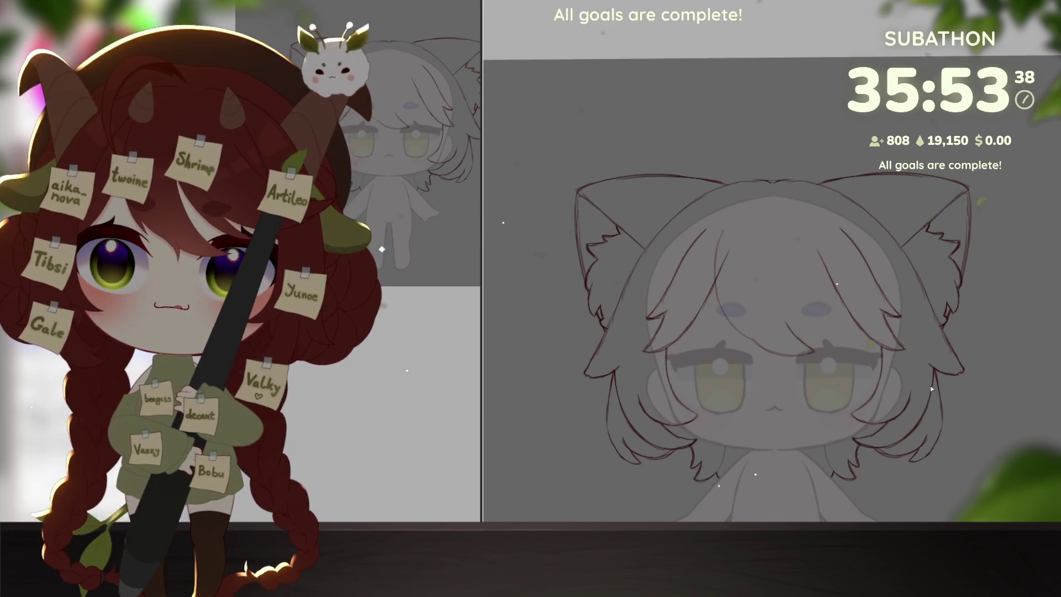
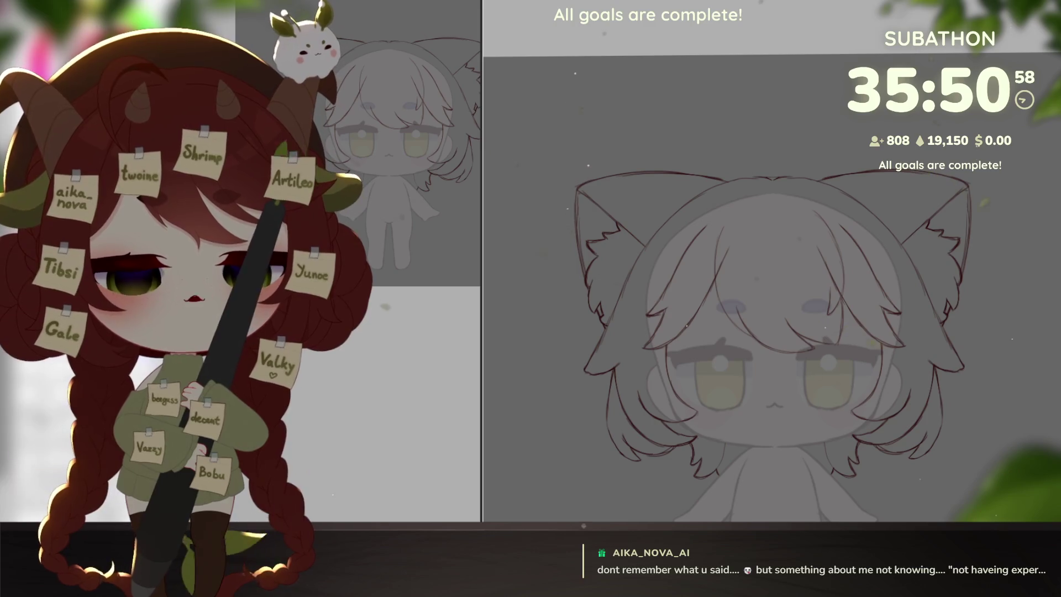
# Transform the bangs: scale them up slightly, nudge them lower and commit.
pyautogui.hotkey('ctrl', 't')
pyautogui.moveTo(847, 355); pyautogui.dragTo(858, 368)
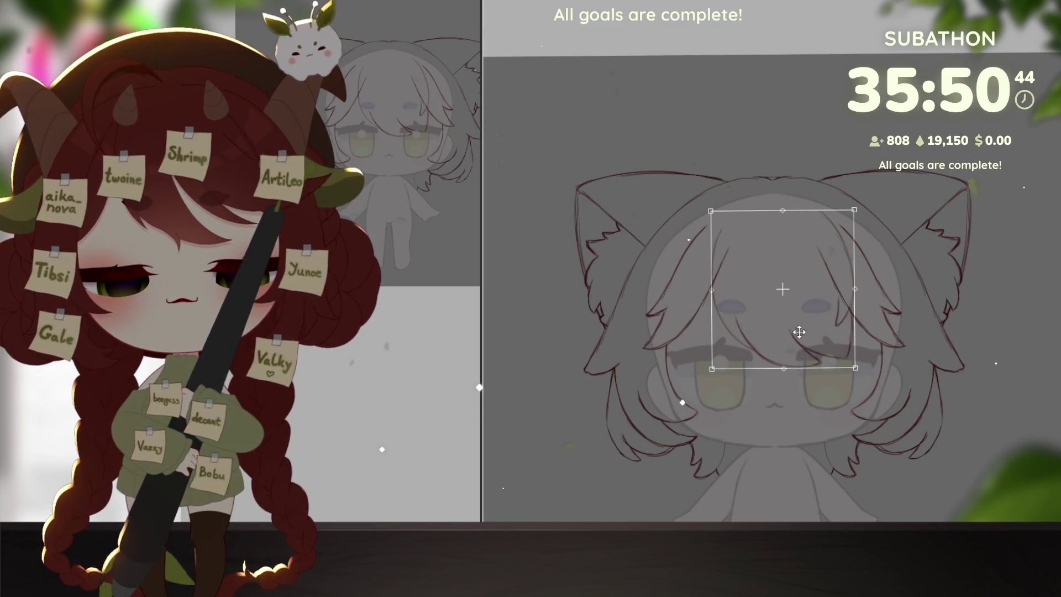
pyautogui.moveTo(829, 259); pyautogui.dragTo(829, 263)
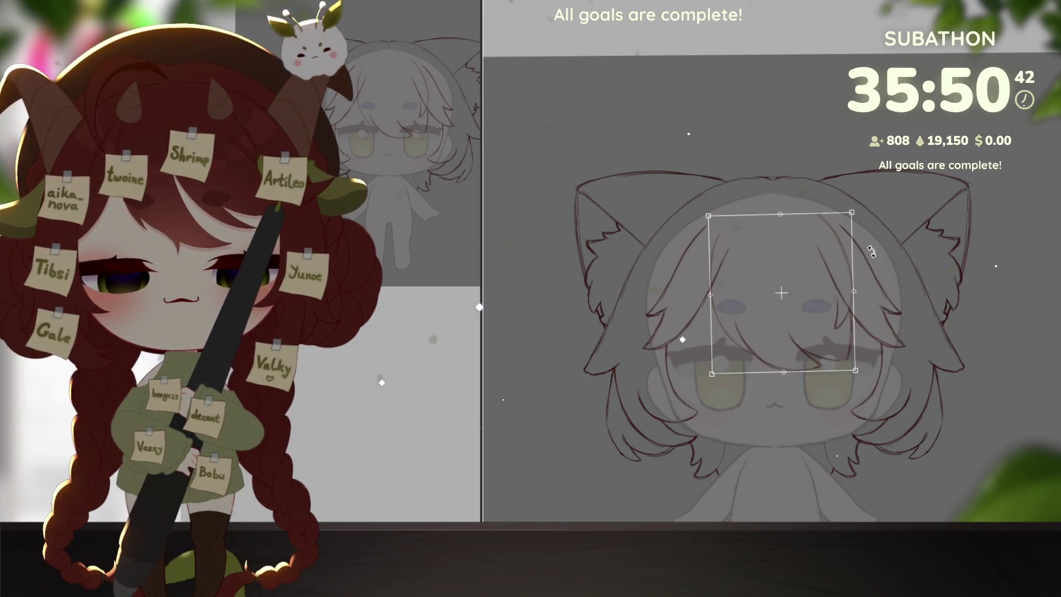
pyautogui.press('Return')
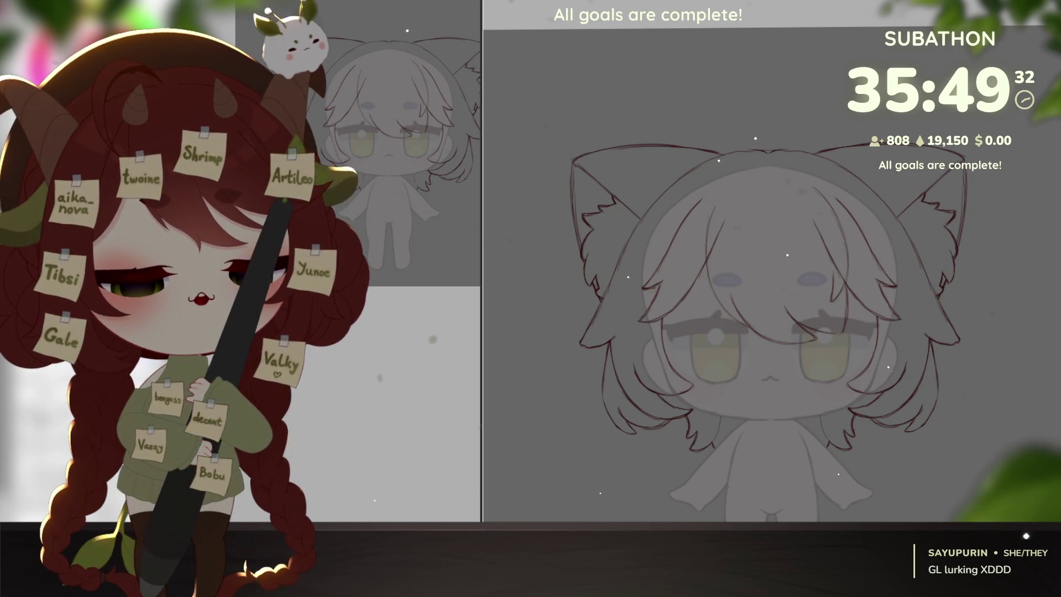
pyautogui.scroll(-1, 938, 398)
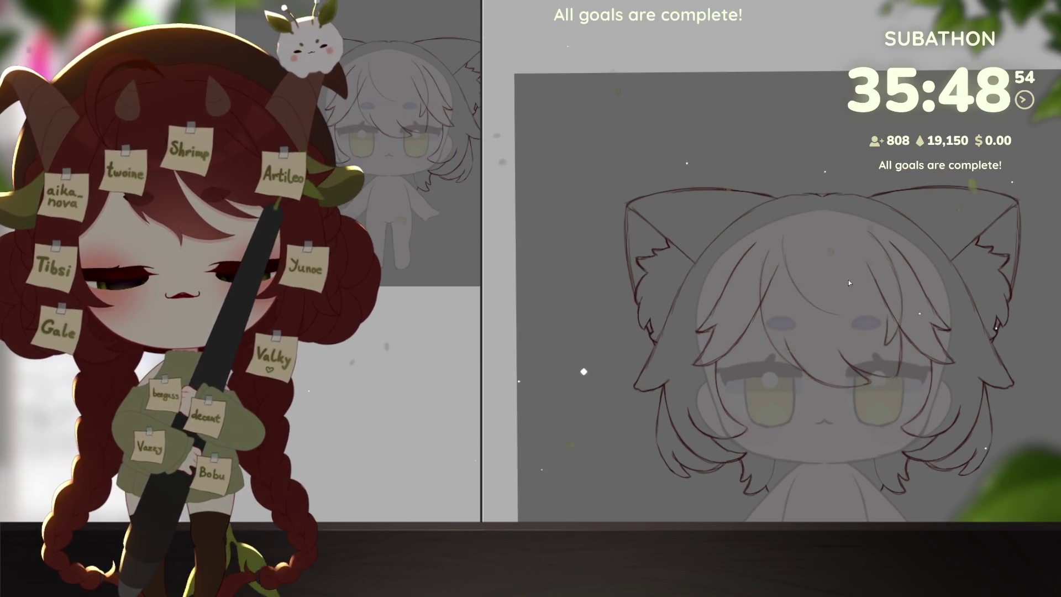
pyautogui.moveTo(849, 283); pyautogui.dragTo(783, 401)
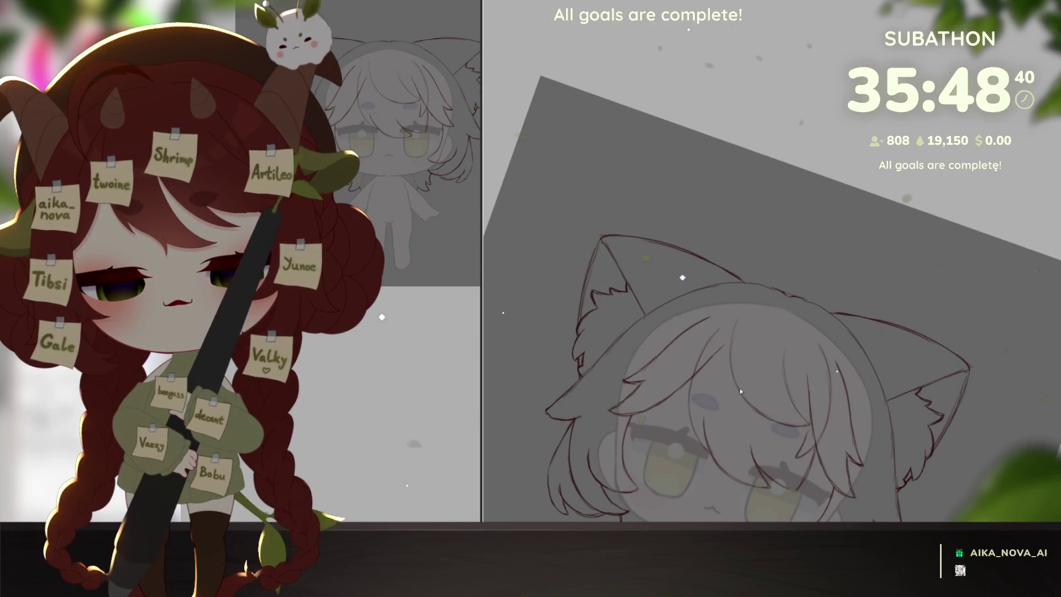
pyautogui.moveTo(728, 359); pyautogui.dragTo(920, 329)
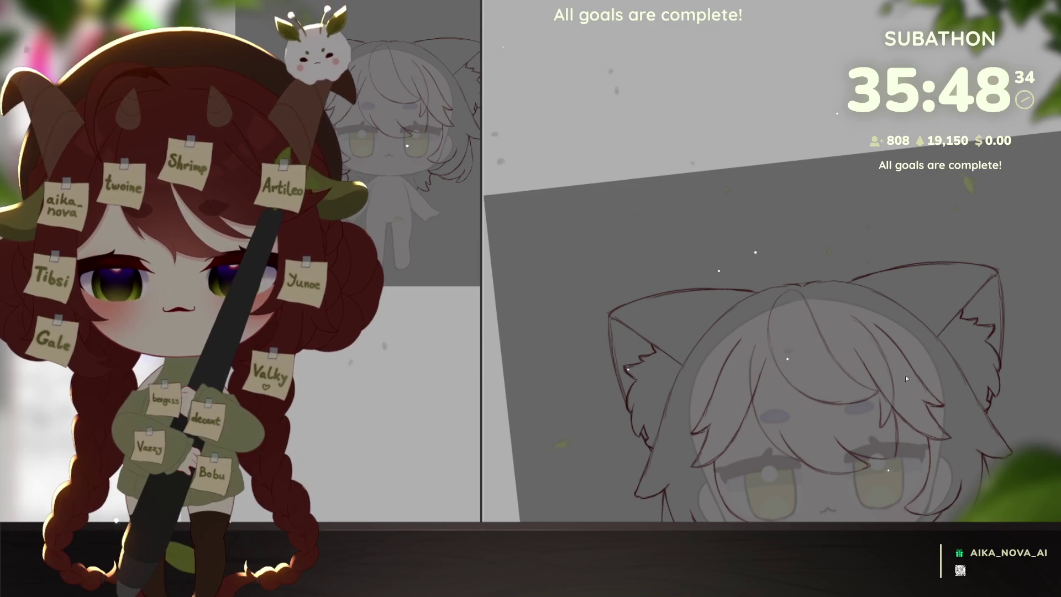
pyautogui.moveTo(905, 375); pyautogui.dragTo(924, 448)
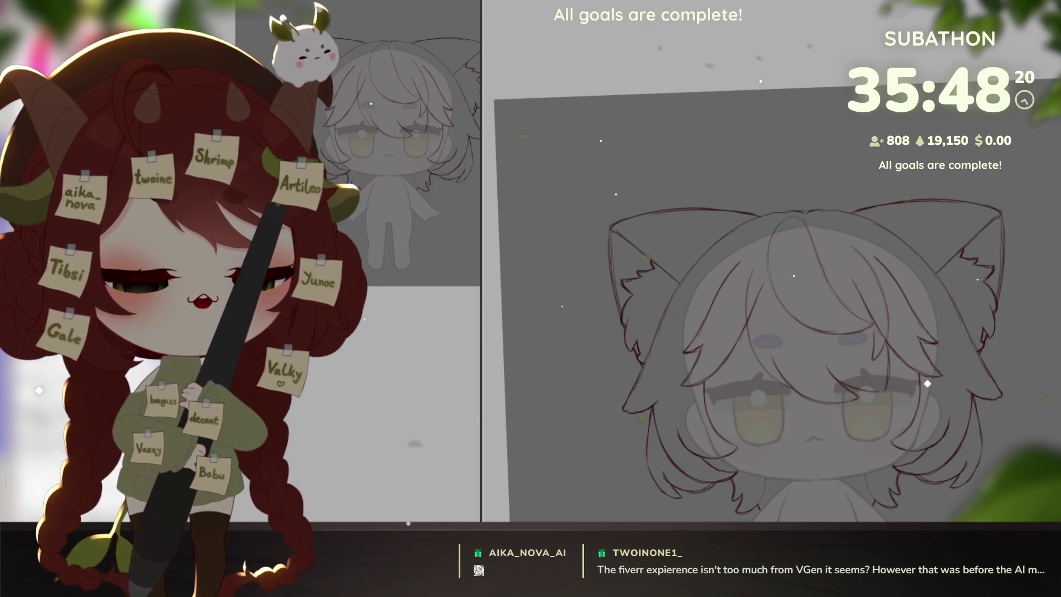
pyautogui.moveTo(927, 384); pyautogui.dragTo(927, 363)
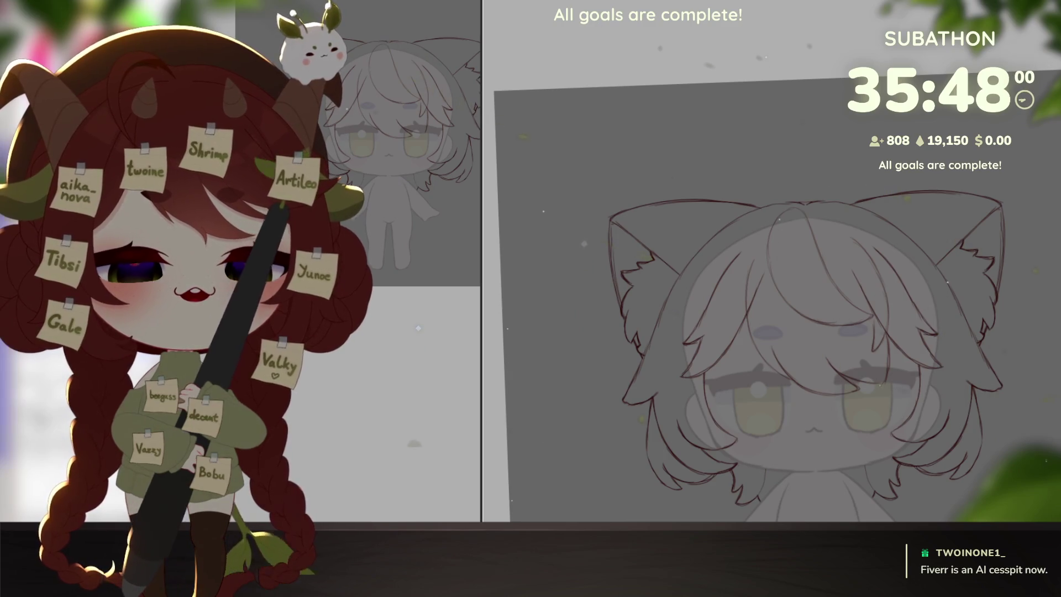
pyautogui.moveTo(880, 406); pyautogui.dragTo(879, 390)
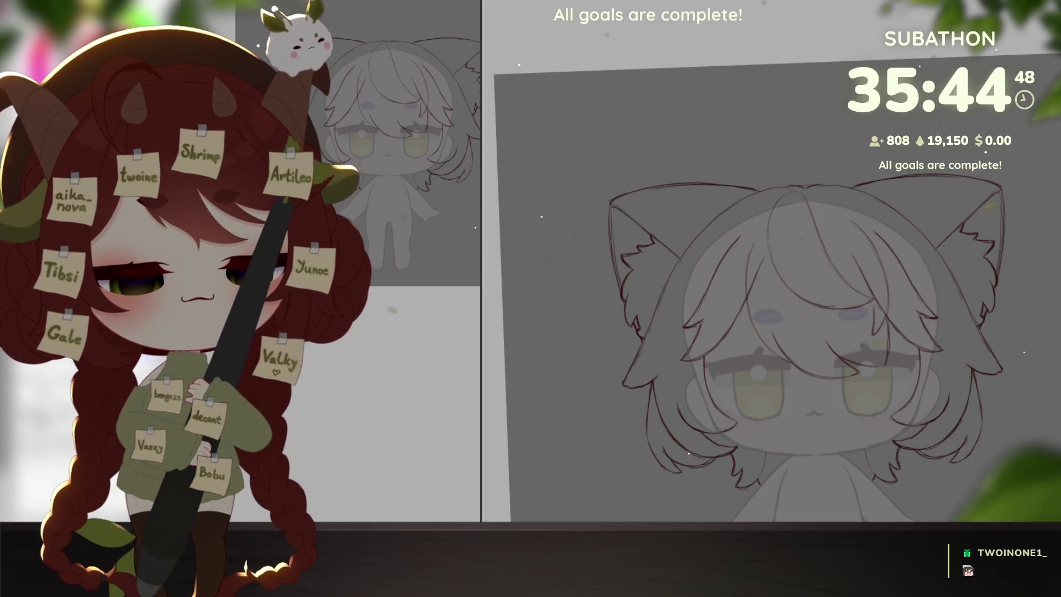
pyautogui.moveTo(853, 306); pyautogui.dragTo(866, 332)
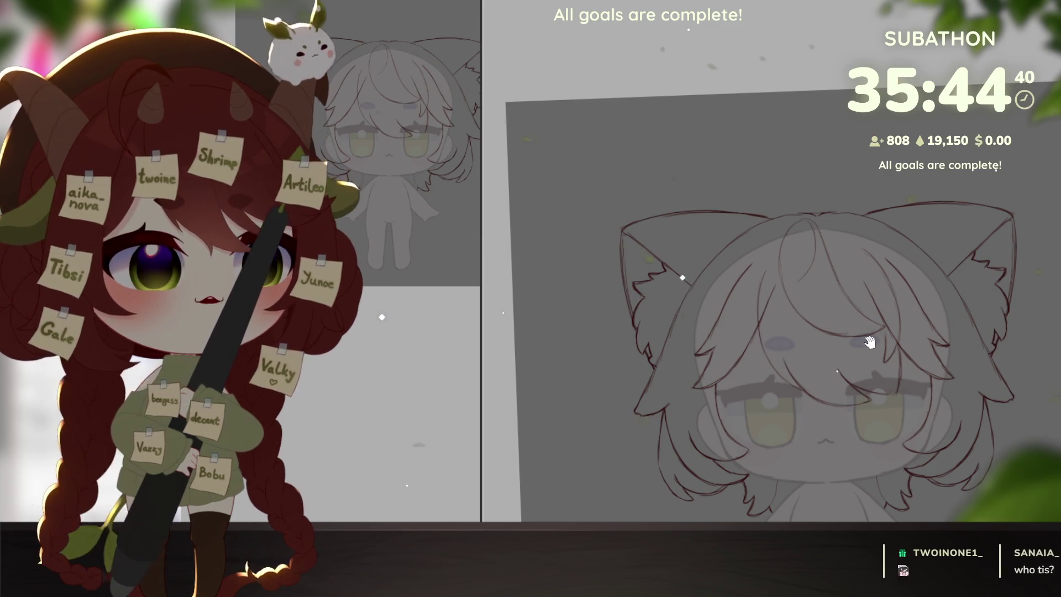
pyautogui.moveTo(798, 281)
pyautogui.mouseDown()
pyautogui.moveTo(866, 341)
pyautogui.moveTo(855, 260)
pyautogui.mouseUp()
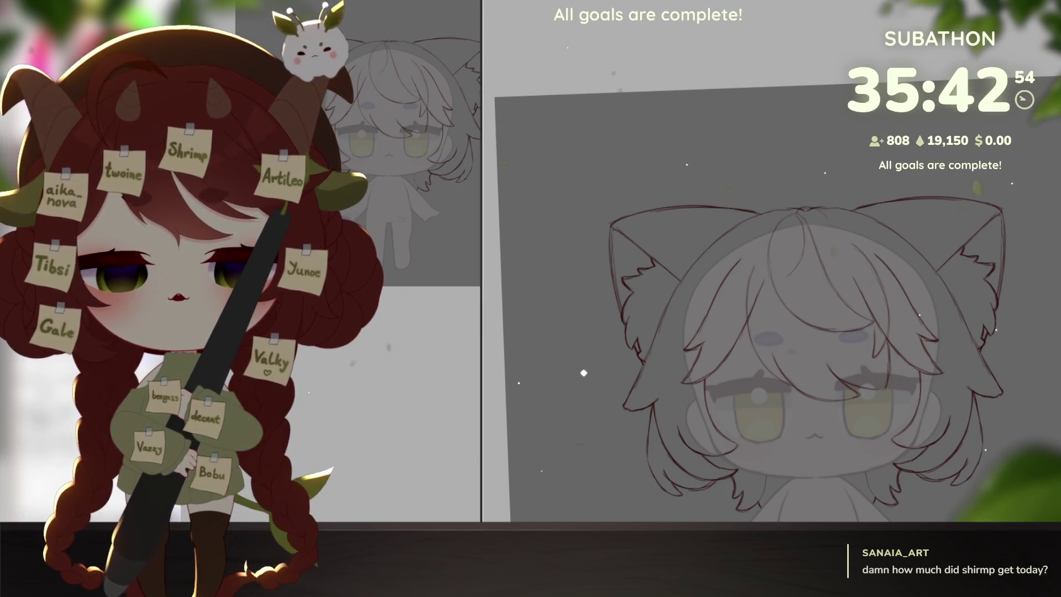
pyautogui.scroll(-1, 780, 232)
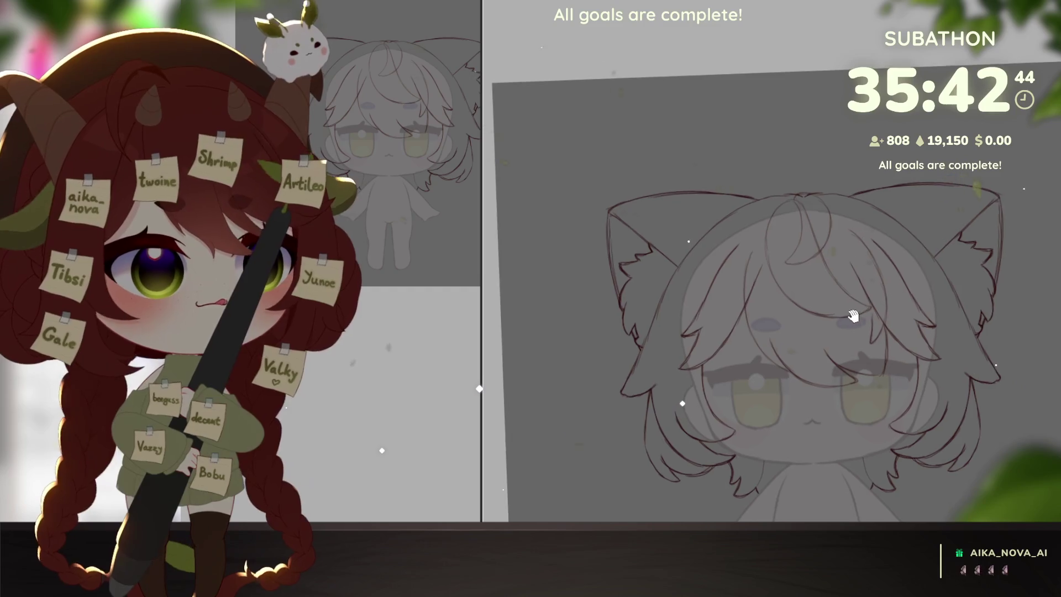
pyautogui.moveTo(819, 202); pyautogui.dragTo(835, 277)
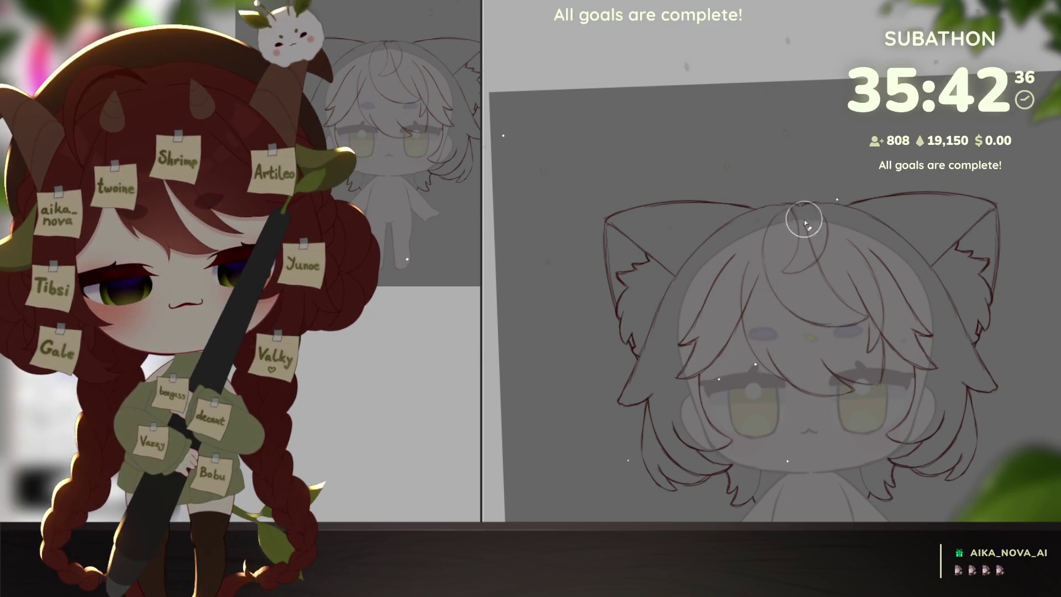
pyautogui.scroll(-3, 810, 251)
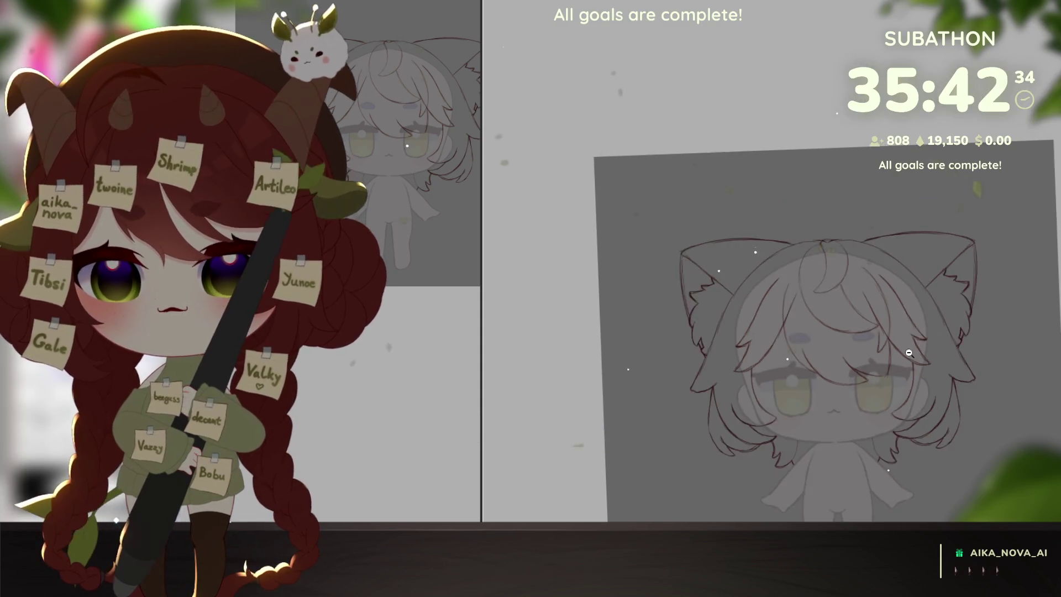
pyautogui.scroll(2, 929, 358)
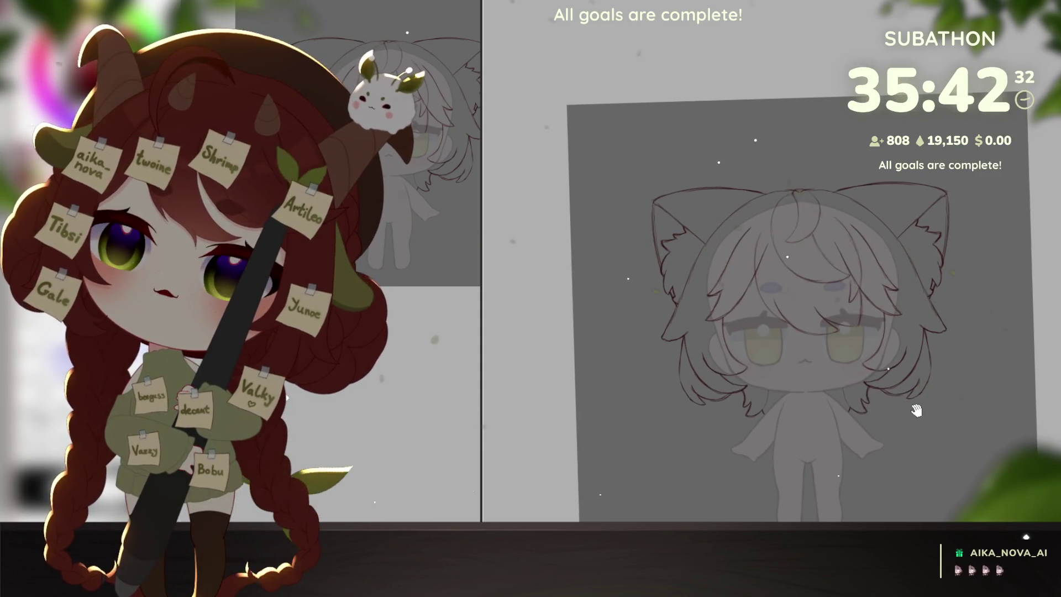
pyautogui.scroll(2, 901, 401)
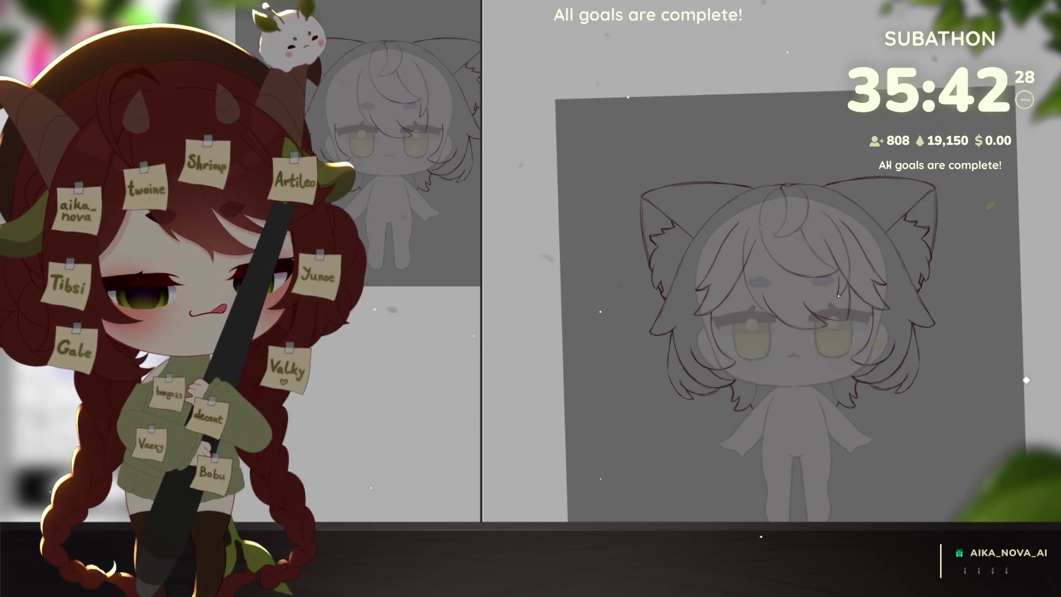
pyautogui.scroll(2, 747, 265)
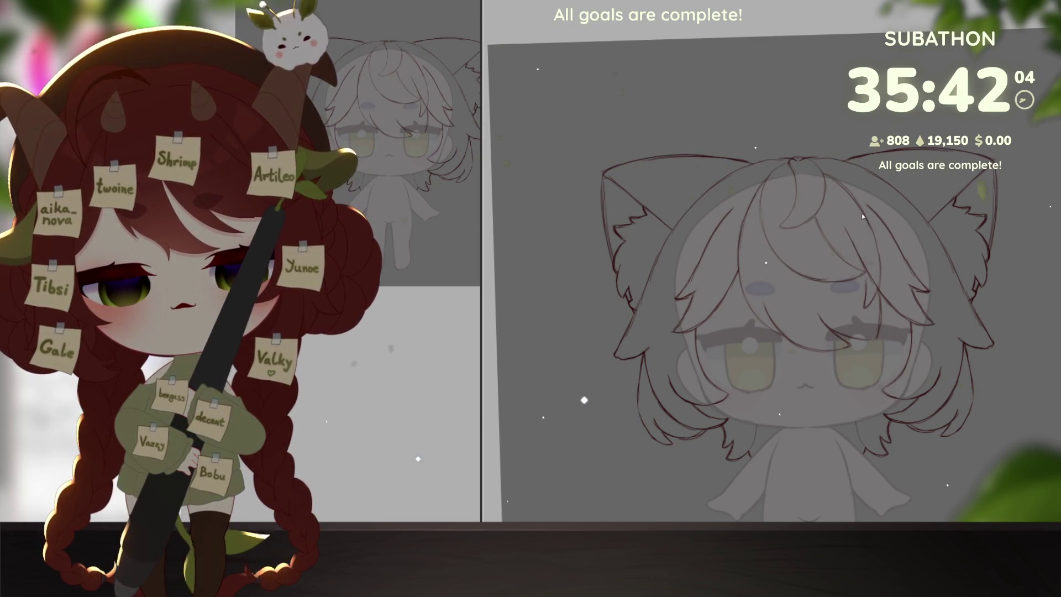
pyautogui.scroll(-5, 978, 403)
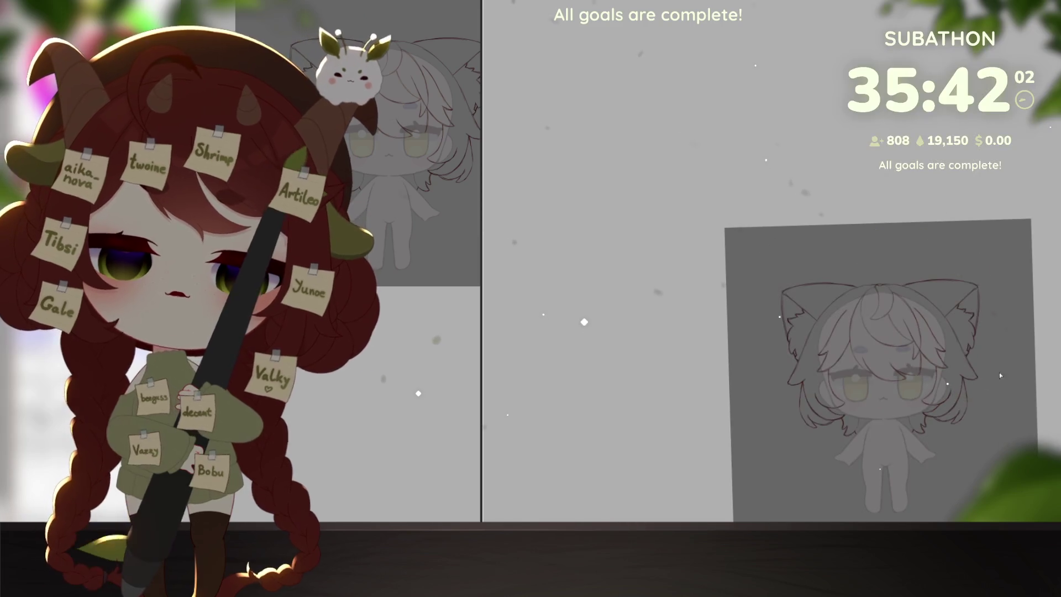
pyautogui.scroll(5, 921, 402)
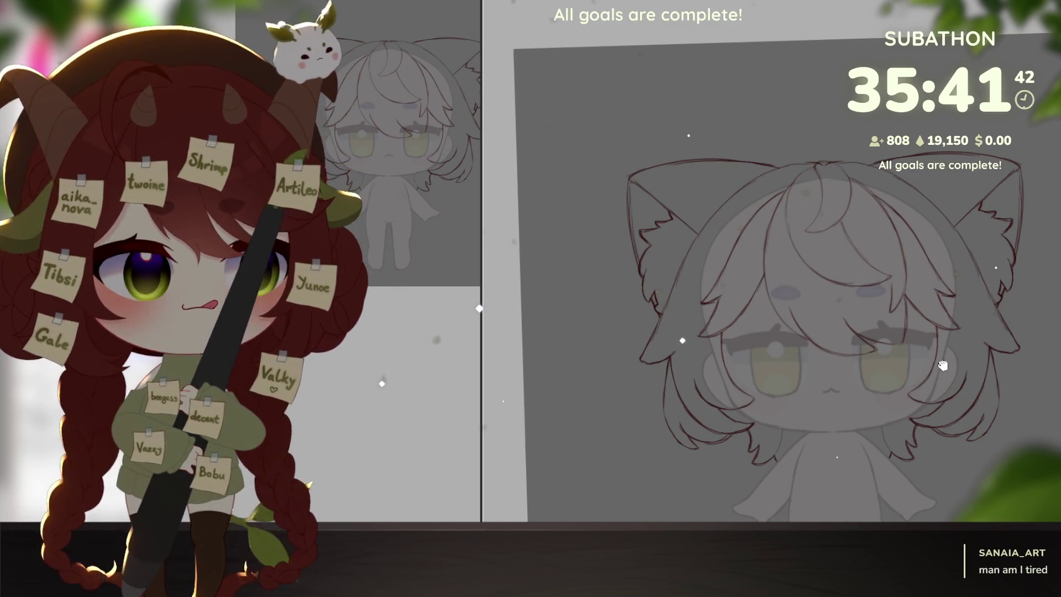
pyautogui.moveTo(937, 272); pyautogui.dragTo(917, 374)
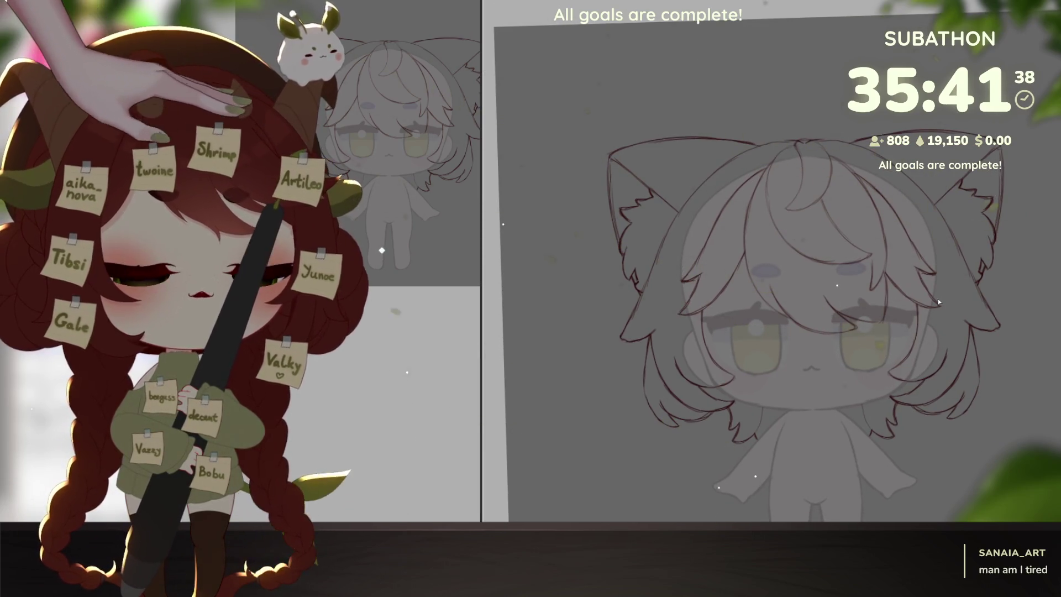
pyautogui.scroll(-5, 973, 382)
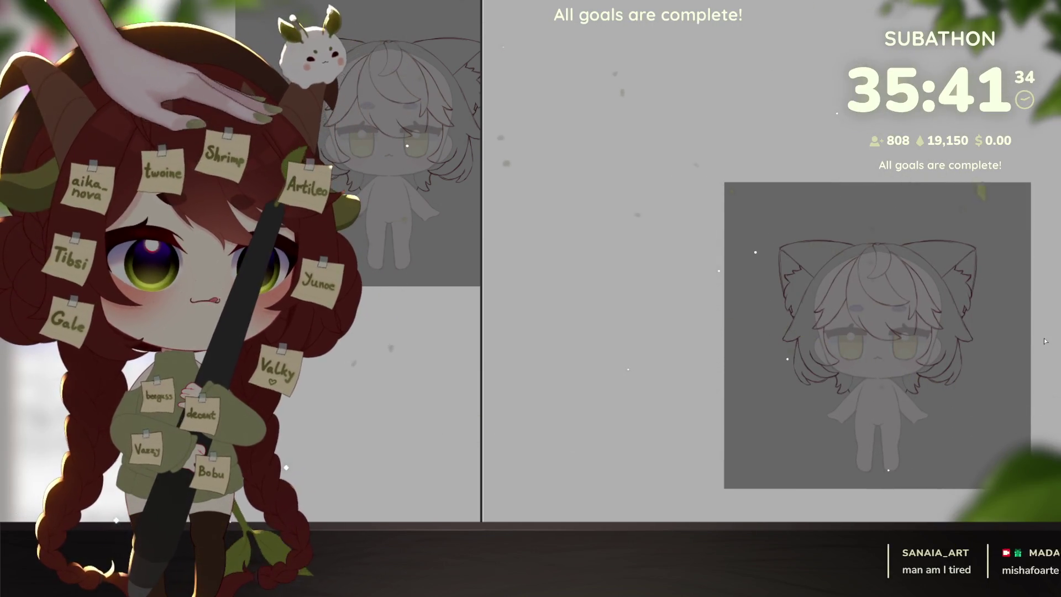
pyautogui.scroll(5, 910, 387)
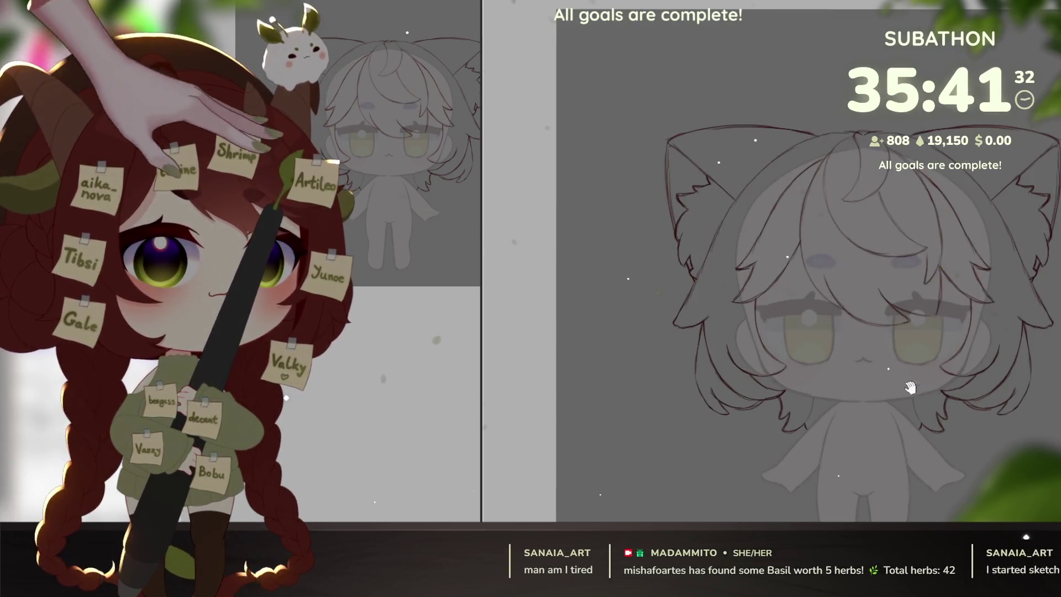
pyautogui.scroll(-2, 911, 387)
pyautogui.scroll(-1, 934, 407)
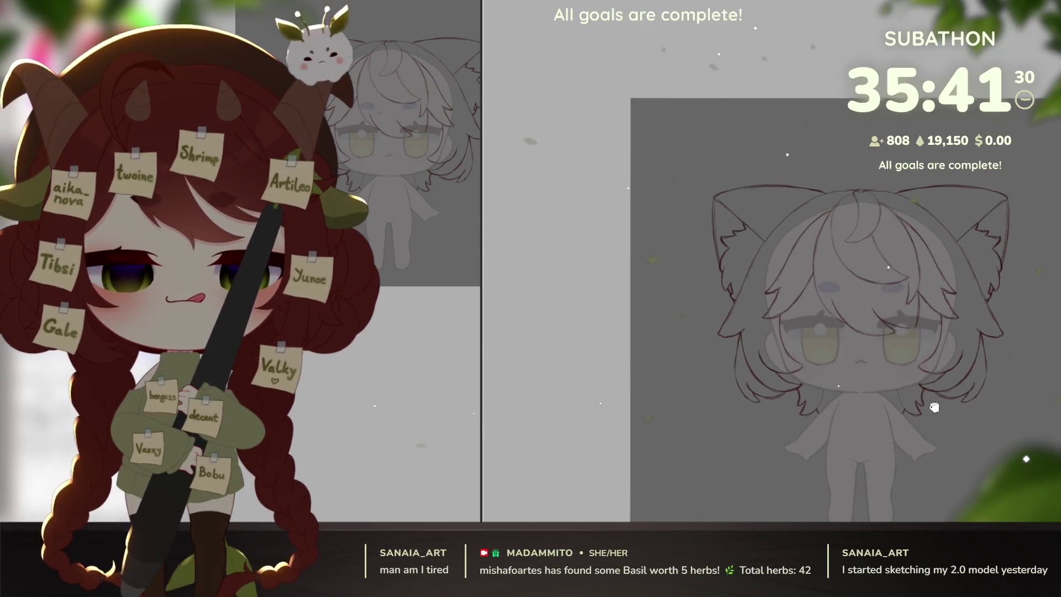
pyautogui.scroll(1, 934, 407)
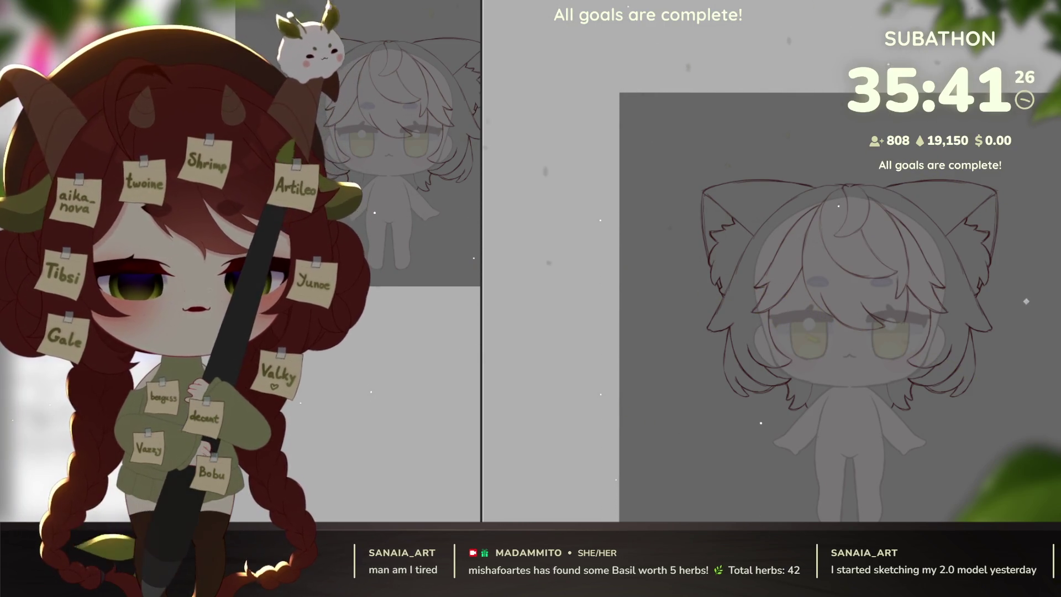
pyautogui.scroll(5, 728, 259)
pyautogui.scroll(2, 722, 295)
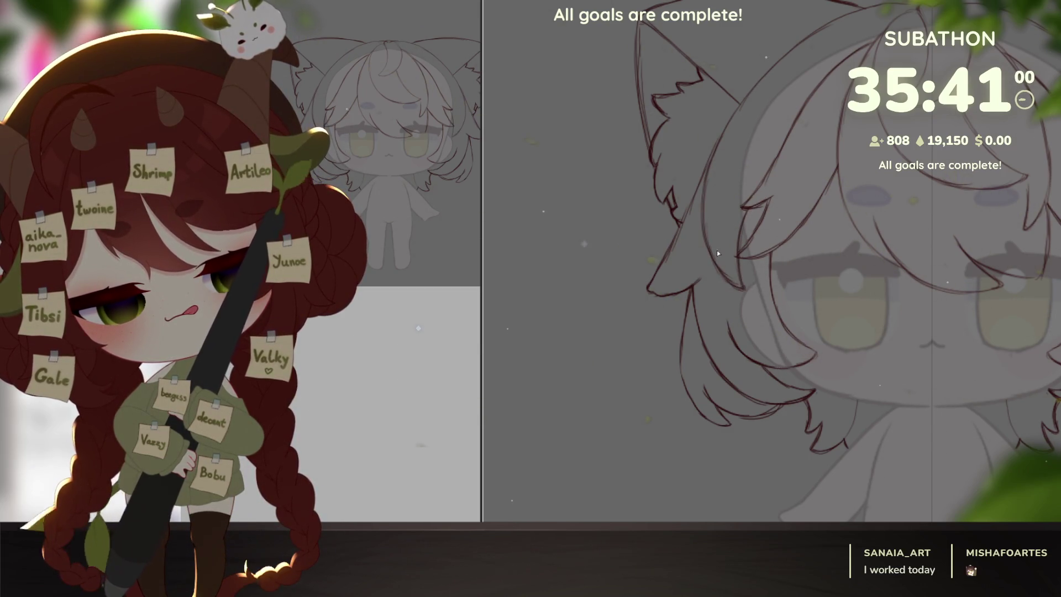
pyautogui.scroll(1, 785, 336)
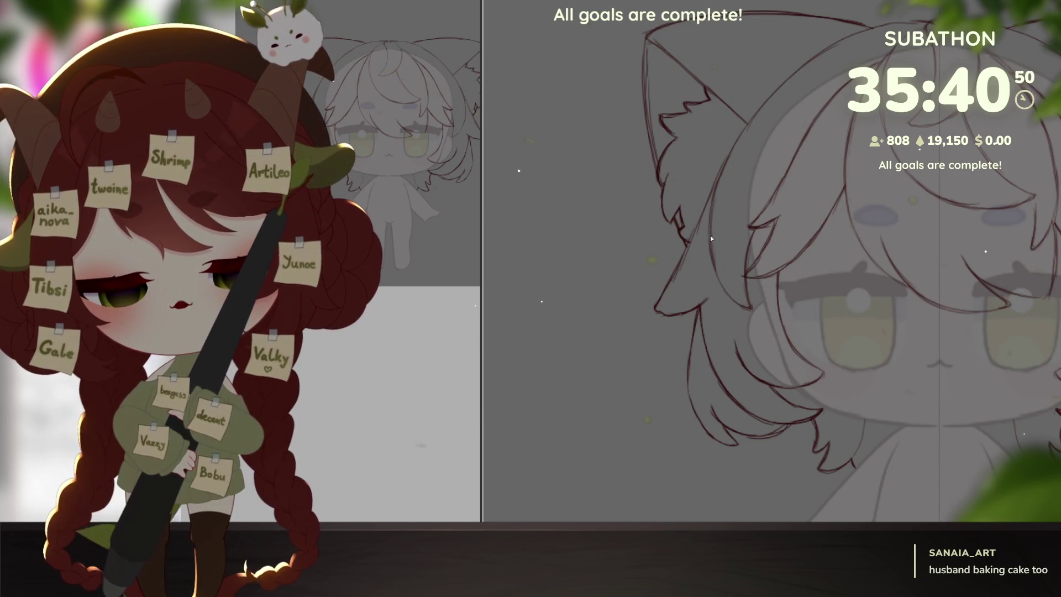
pyautogui.scroll(-2, 739, 177)
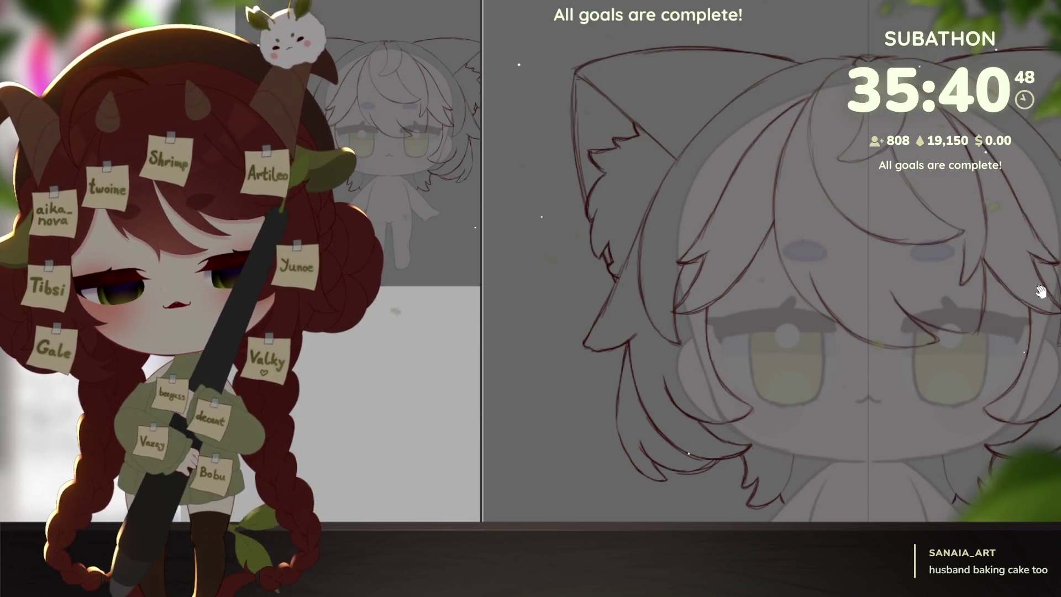
pyautogui.scroll(-2, 739, 176)
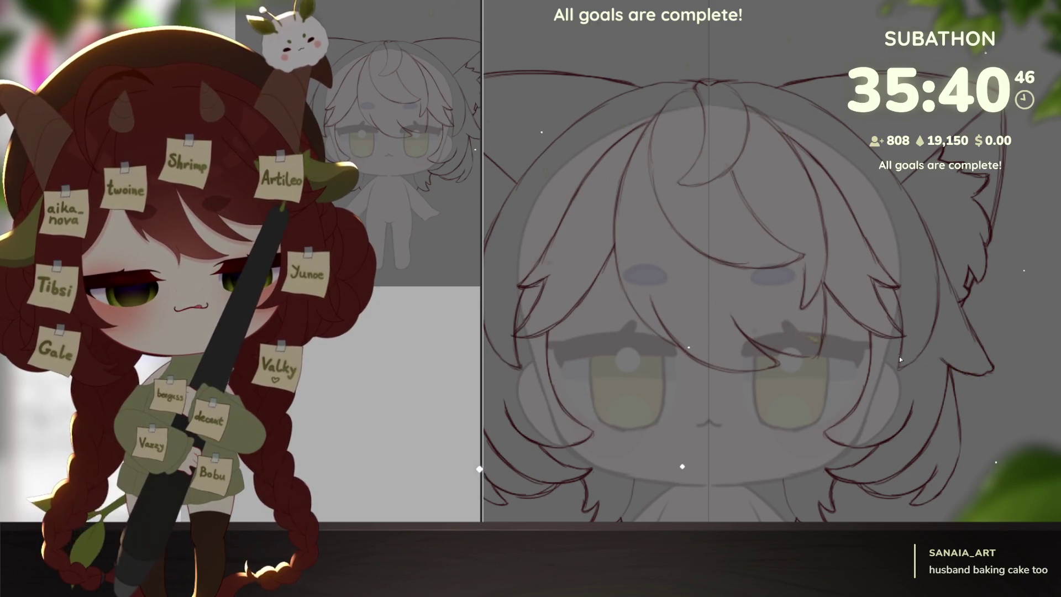
pyautogui.scroll(-3, 943, 293)
pyautogui.scroll(-2, 943, 332)
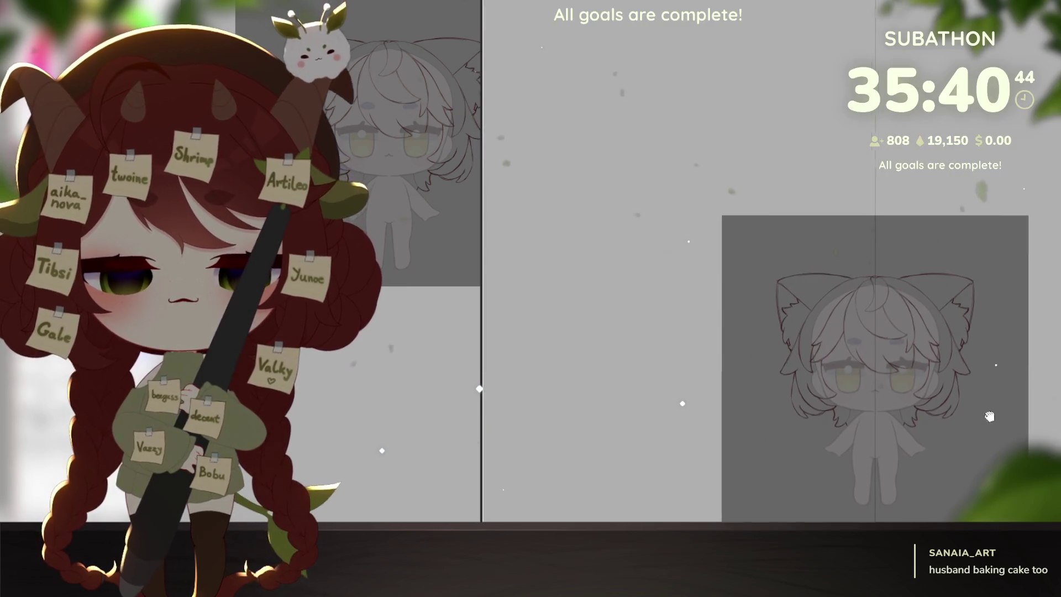
pyautogui.scroll(3, 940, 367)
pyautogui.scroll(1, 940, 367)
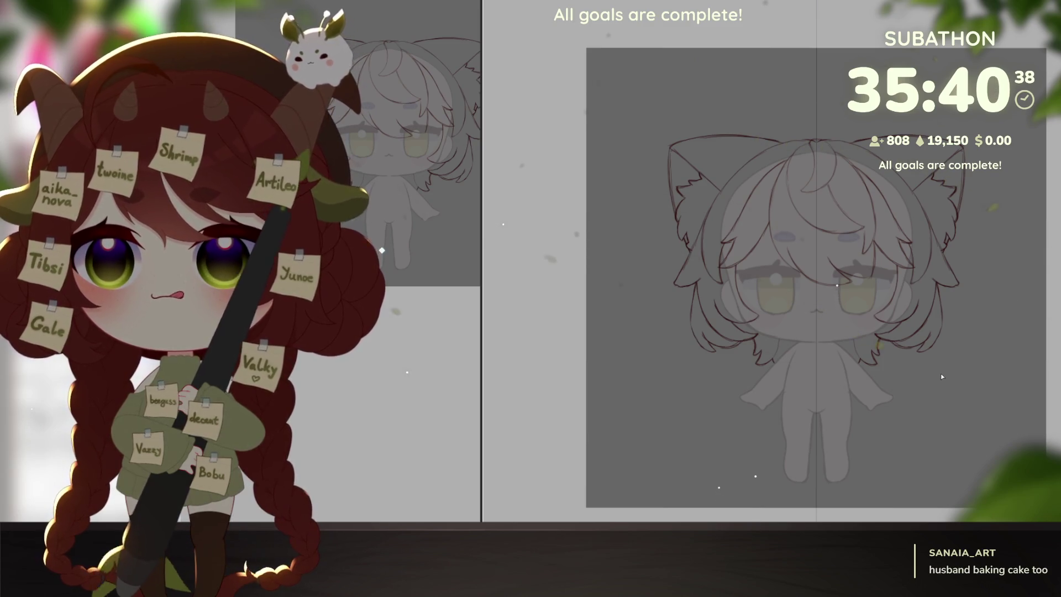
pyautogui.scroll(3, 940, 373)
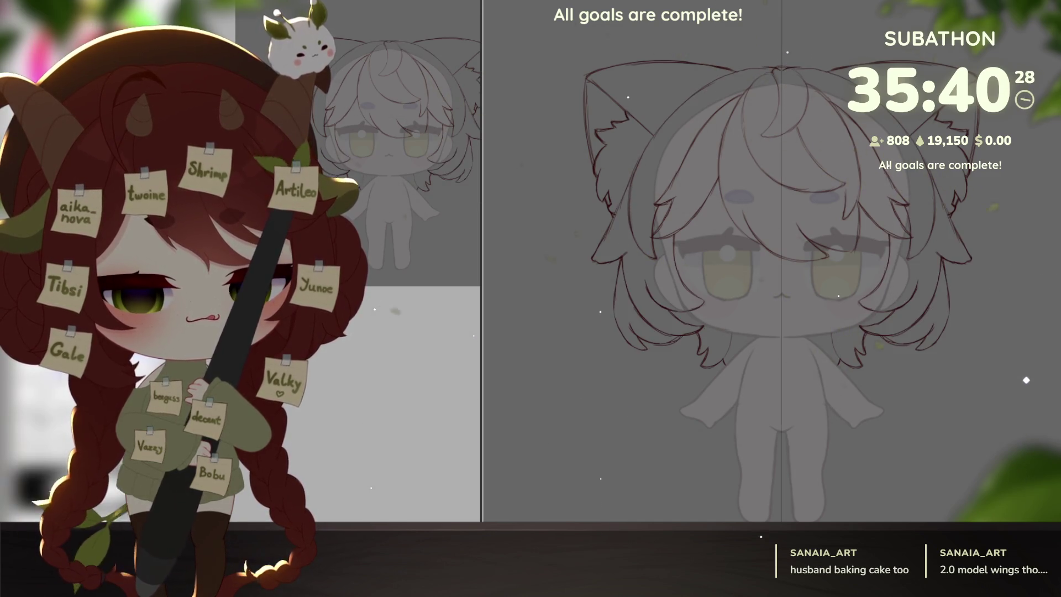
pyautogui.scroll(3, 746, 249)
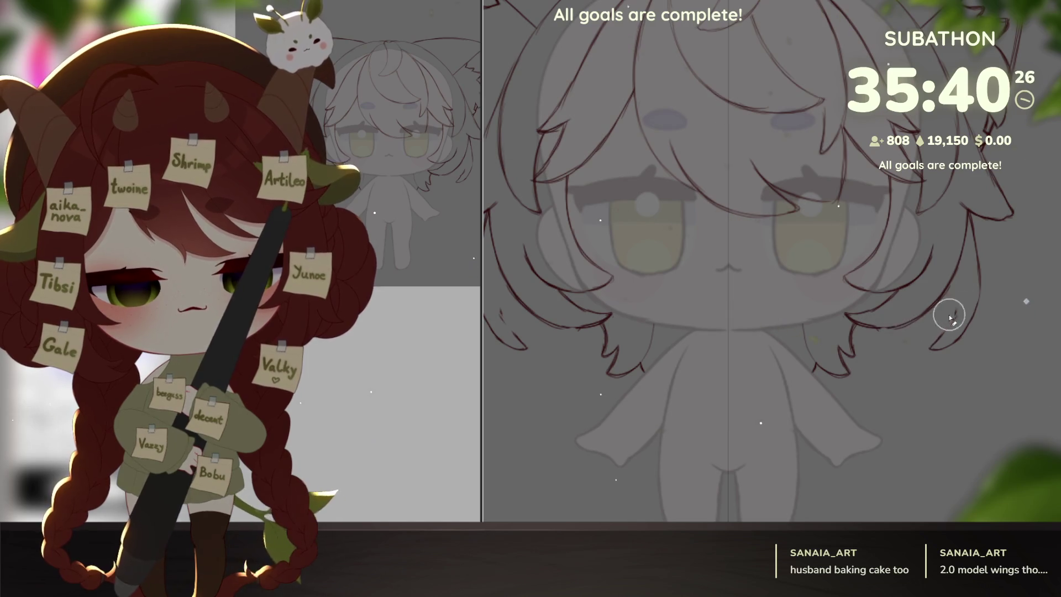
# Sketch a curved hair strand and a small tuft, then hide the vertical centre line.
pyautogui.moveTo(640, 432); pyautogui.dragTo(721, 464)
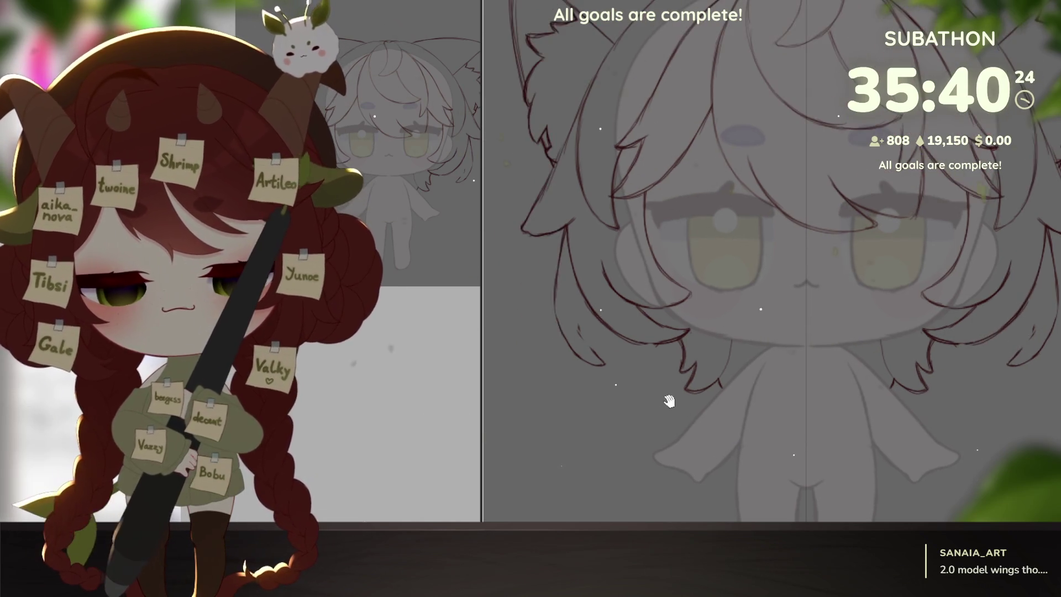
pyautogui.scroll(2, 721, 398)
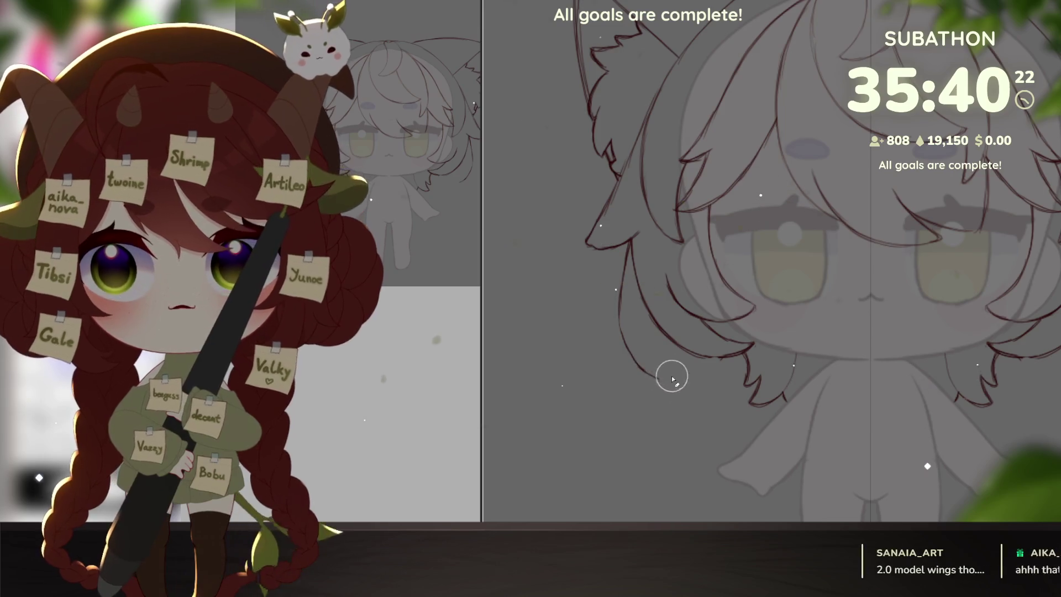
pyautogui.moveTo(790, 416)
pyautogui.mouseDown()
pyautogui.moveTo(861, 393)
pyautogui.moveTo(873, 399)
pyautogui.mouseUp()
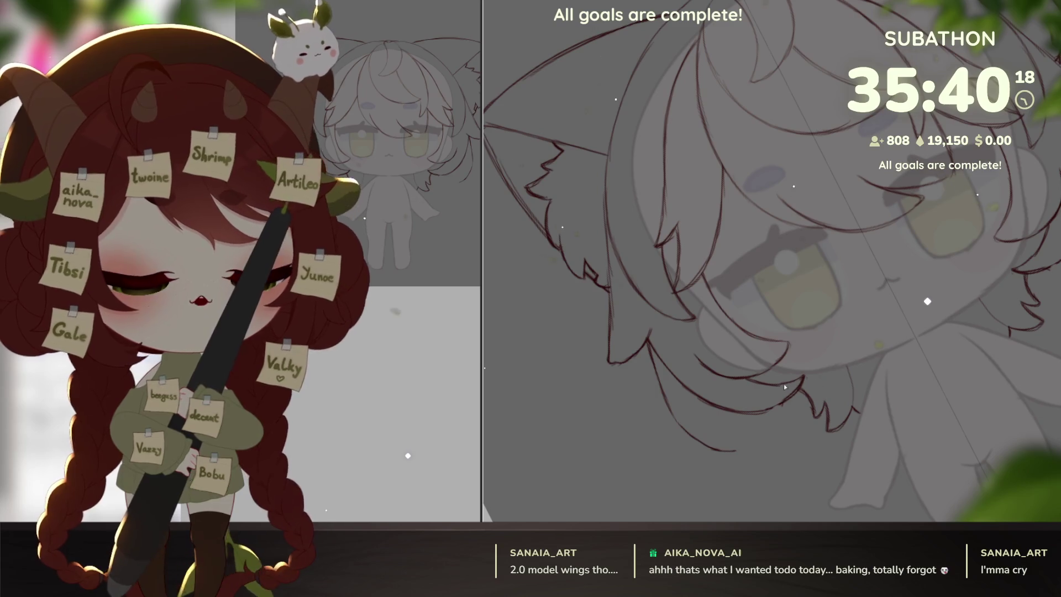
pyautogui.moveTo(752, 442); pyautogui.dragTo(778, 437)
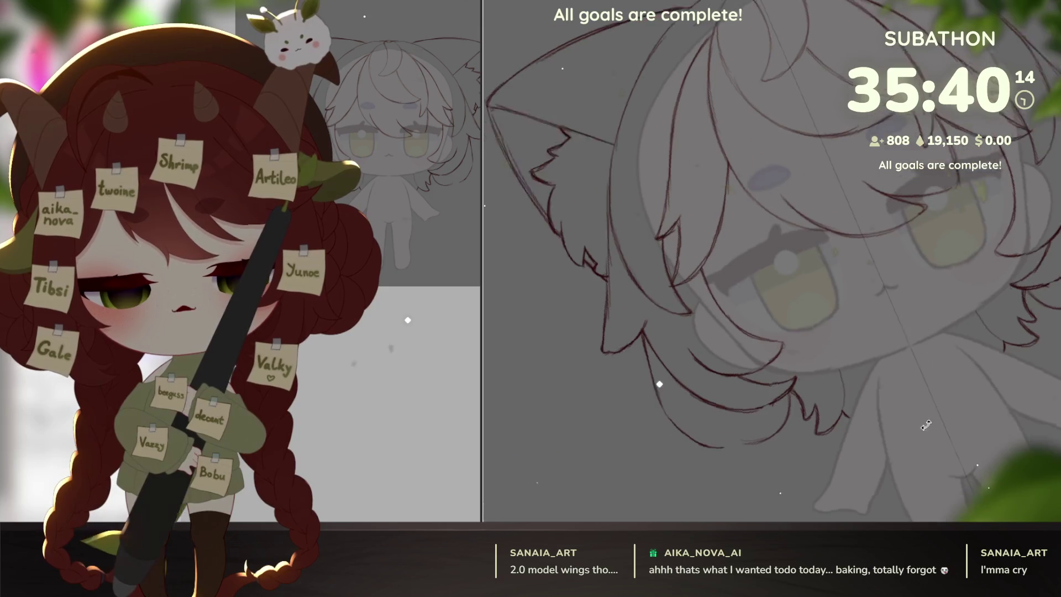
pyautogui.press('Escape')
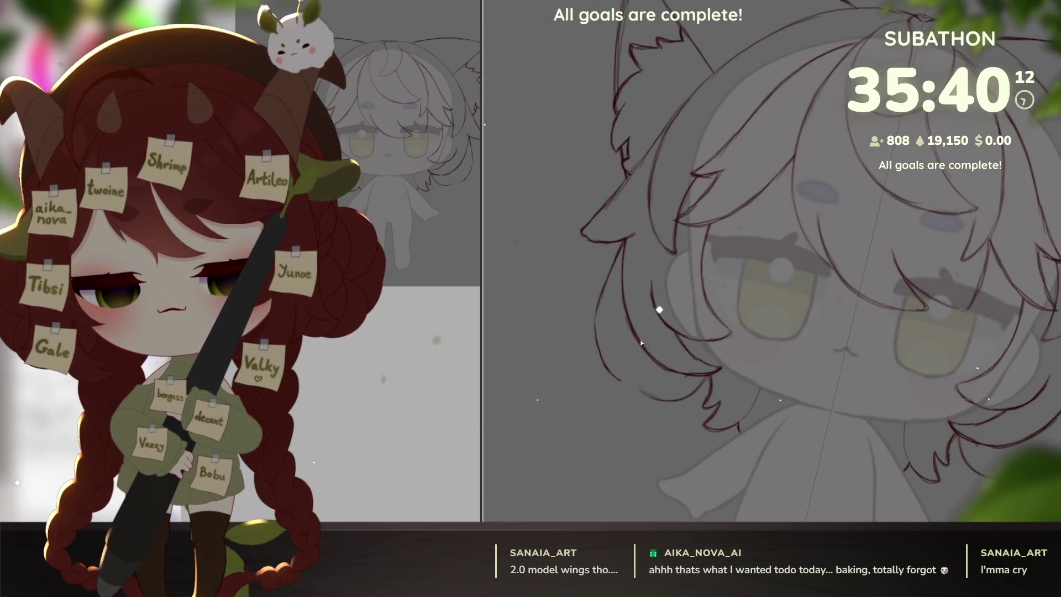
pyautogui.moveTo(642, 341); pyautogui.dragTo(745, 411)
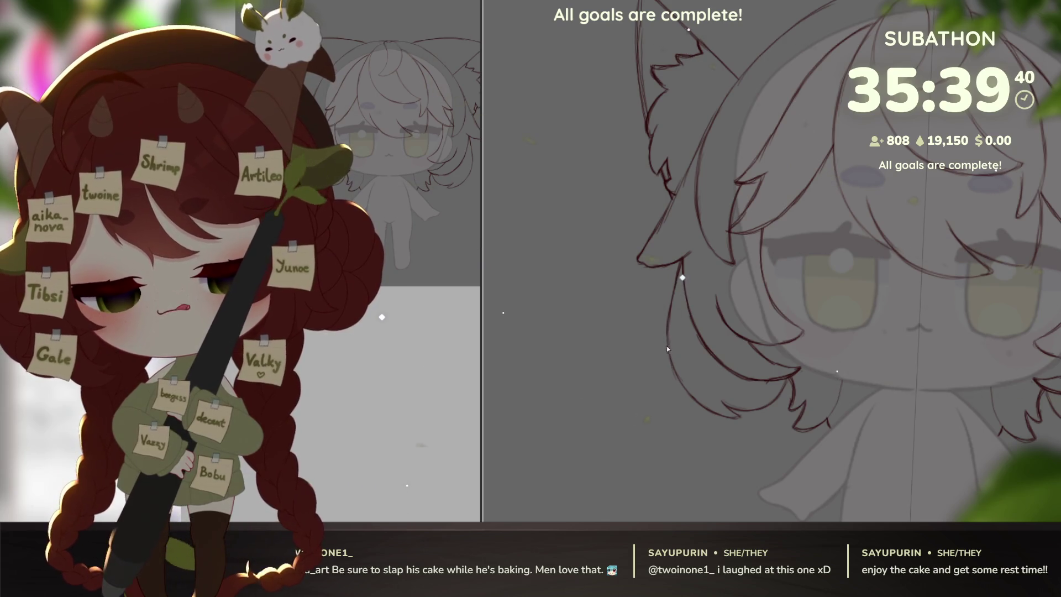
pyautogui.moveTo(682, 382); pyautogui.dragTo(701, 400)
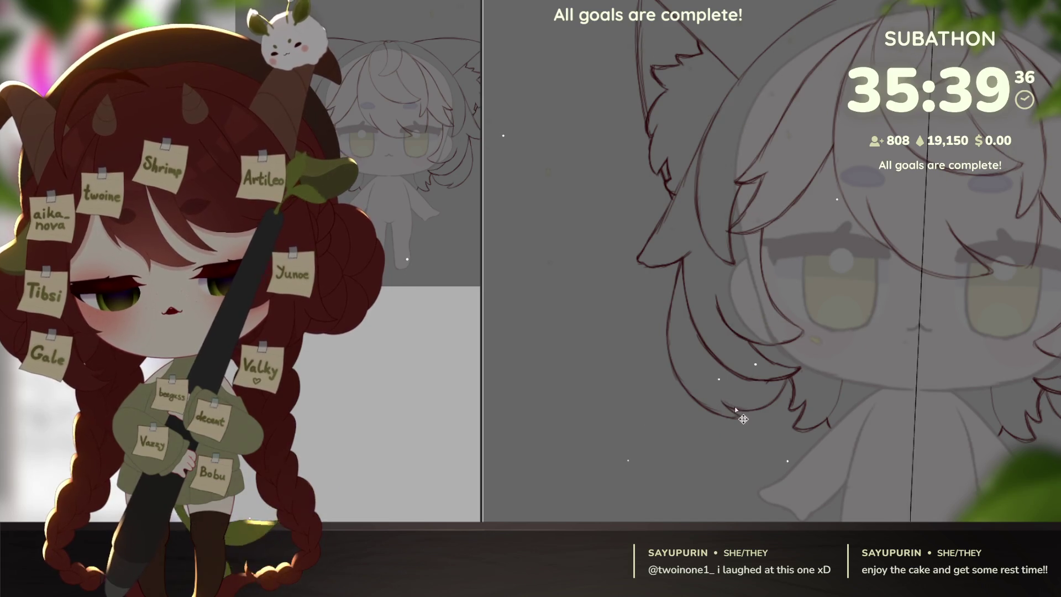
pyautogui.hotkey('ctrl', 'z')
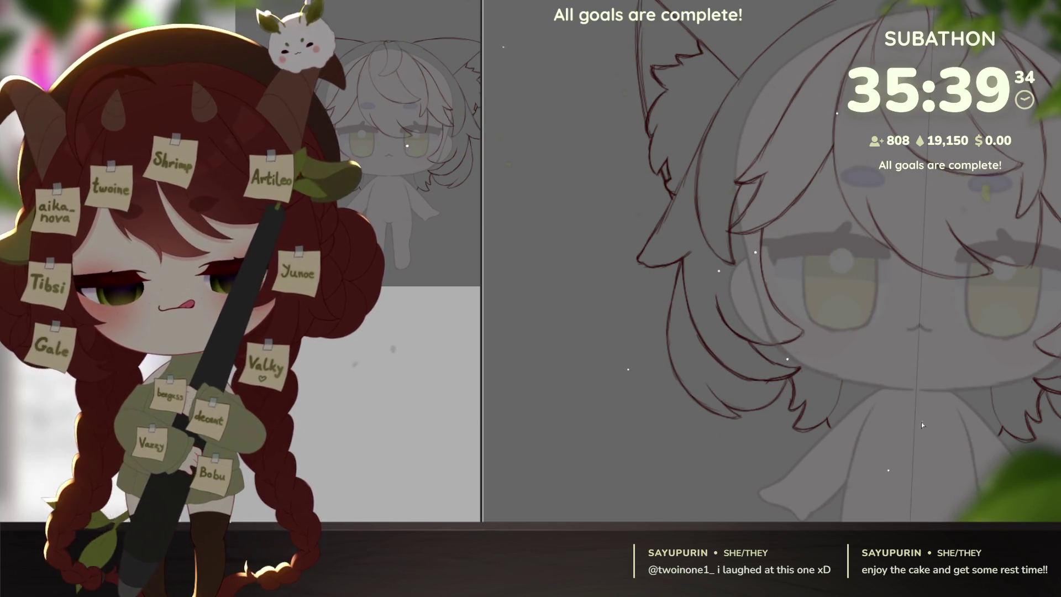
pyautogui.scroll(-5, 783, 384)
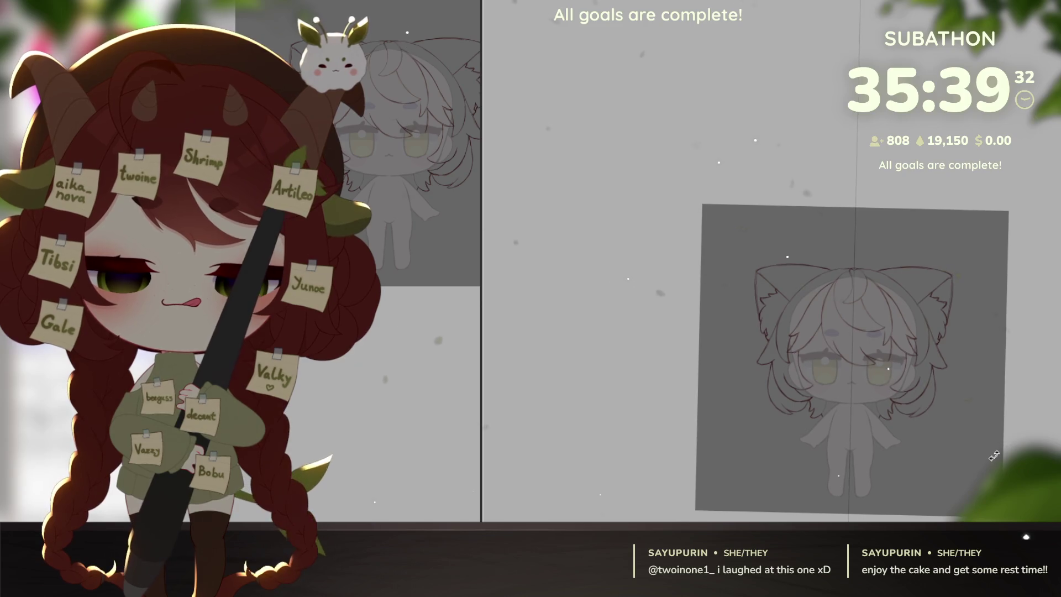
pyautogui.scroll(3, 931, 425)
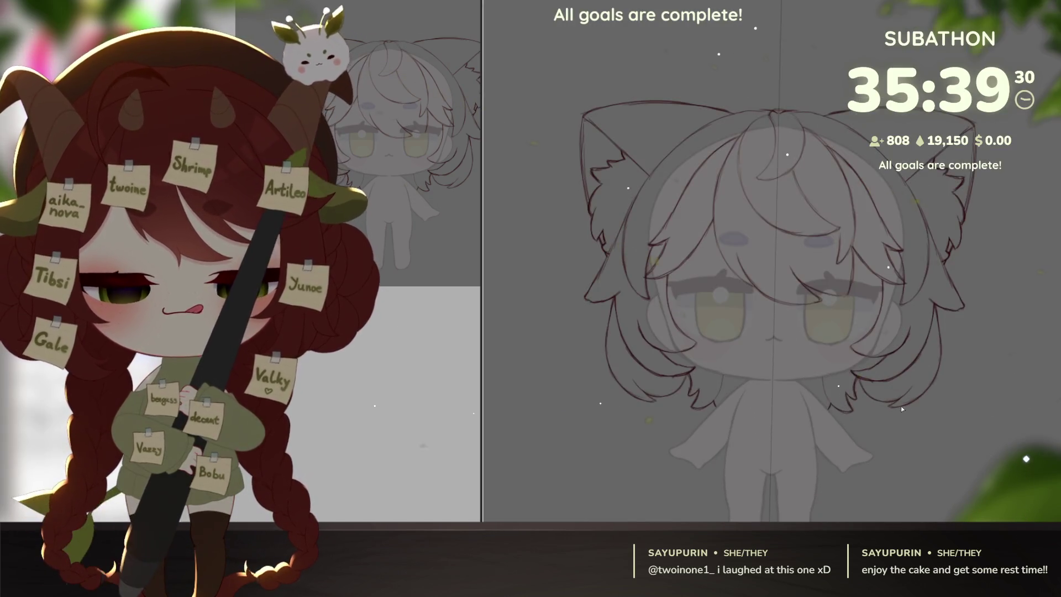
pyautogui.scroll(4, 867, 393)
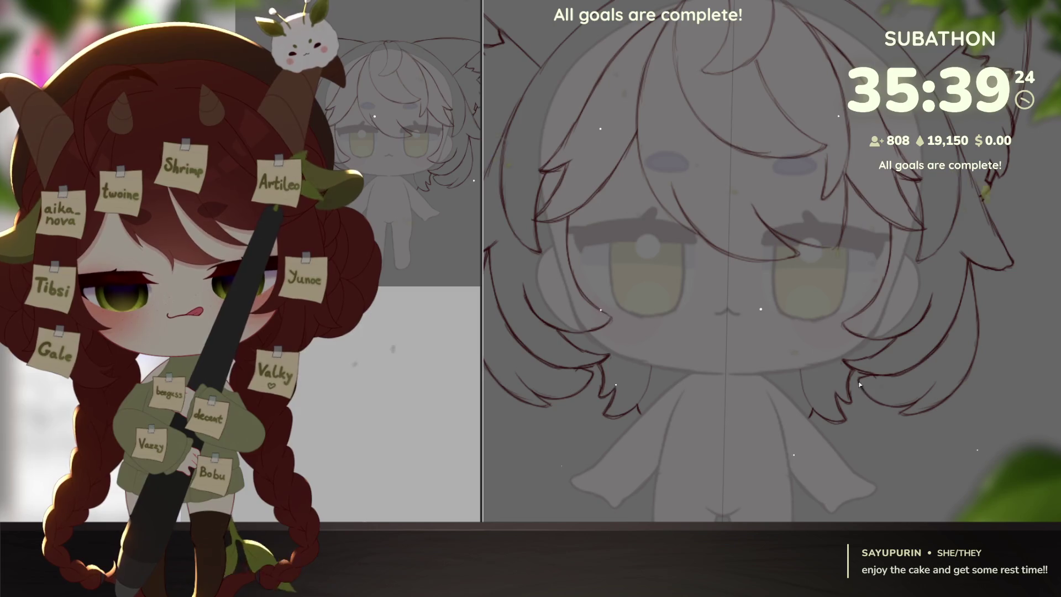
pyautogui.scroll(-5, 985, 424)
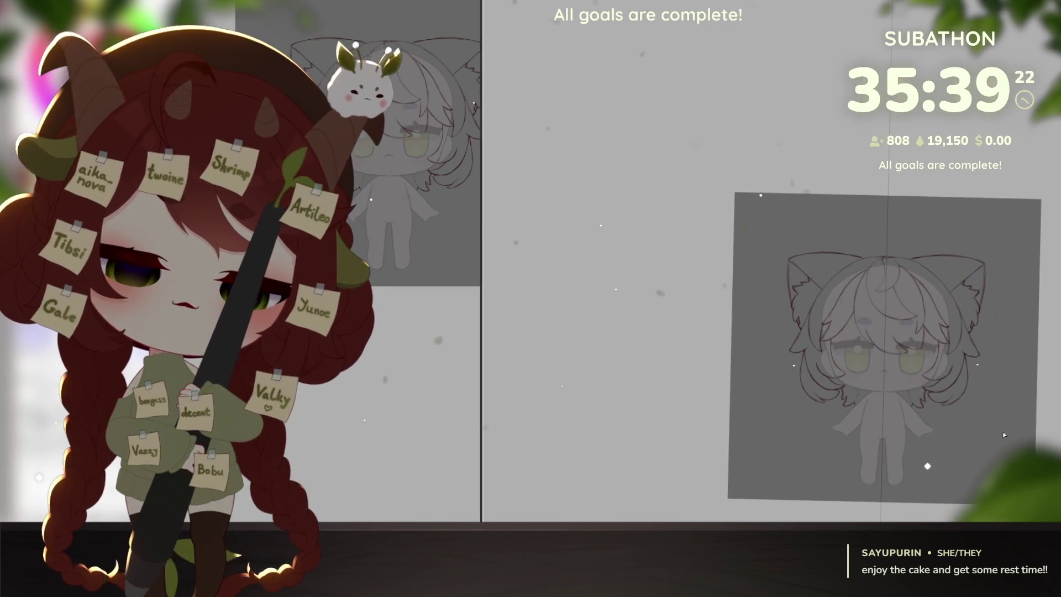
pyautogui.scroll(2, 960, 411)
pyautogui.scroll(1, 960, 413)
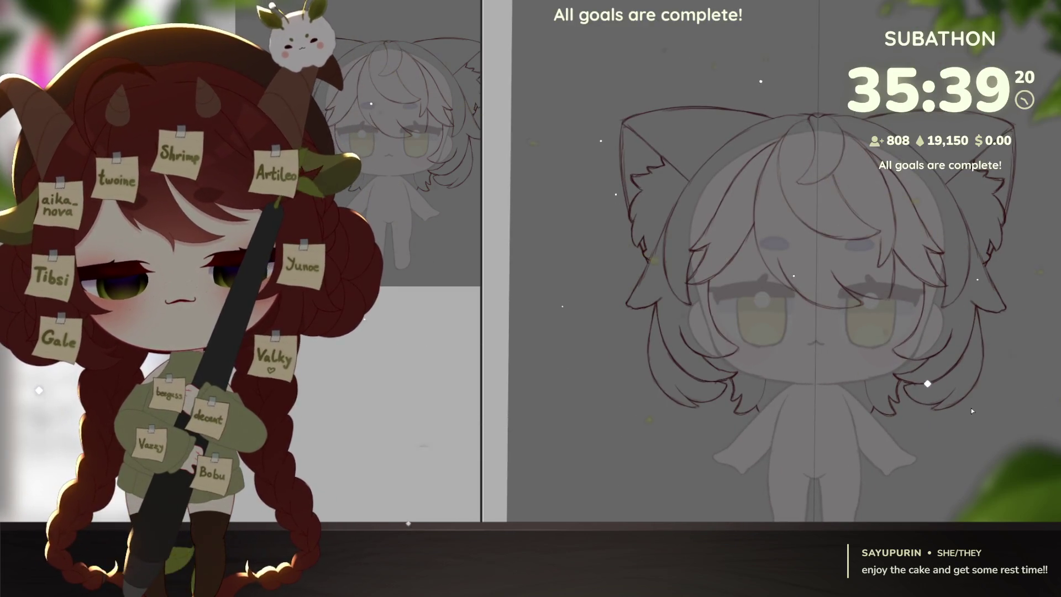
pyautogui.scroll(4, 730, 349)
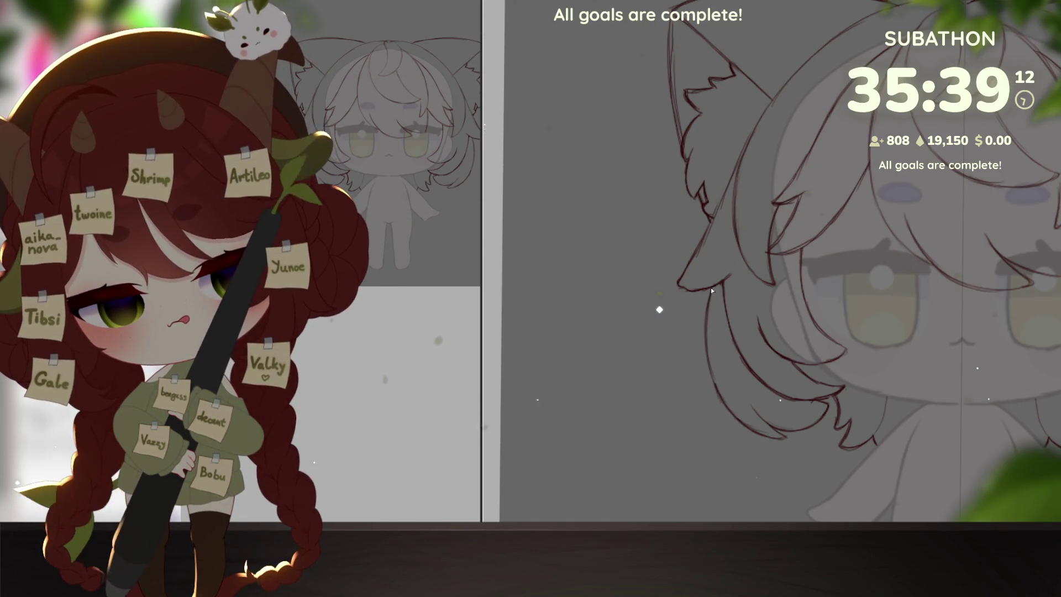
pyautogui.scroll(-5, 786, 295)
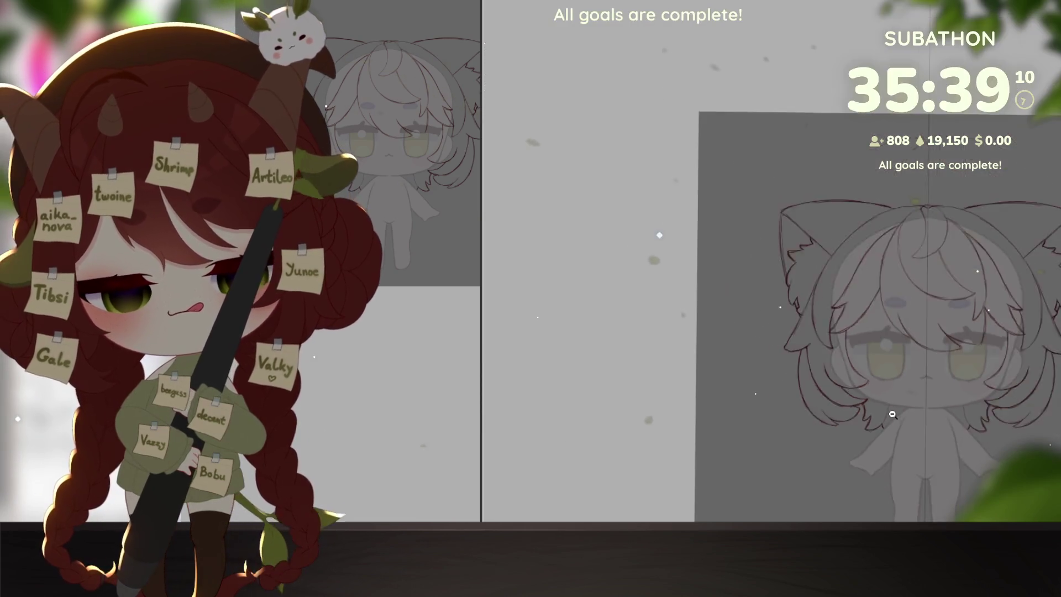
pyautogui.scroll(2, 786, 296)
pyautogui.moveTo(978, 465)
pyautogui.mouseDown()
pyautogui.moveTo(936, 421)
pyautogui.moveTo(890, 423)
pyautogui.mouseUp()
pyautogui.scroll(2, 938, 420)
pyautogui.scroll(1, 912, 414)
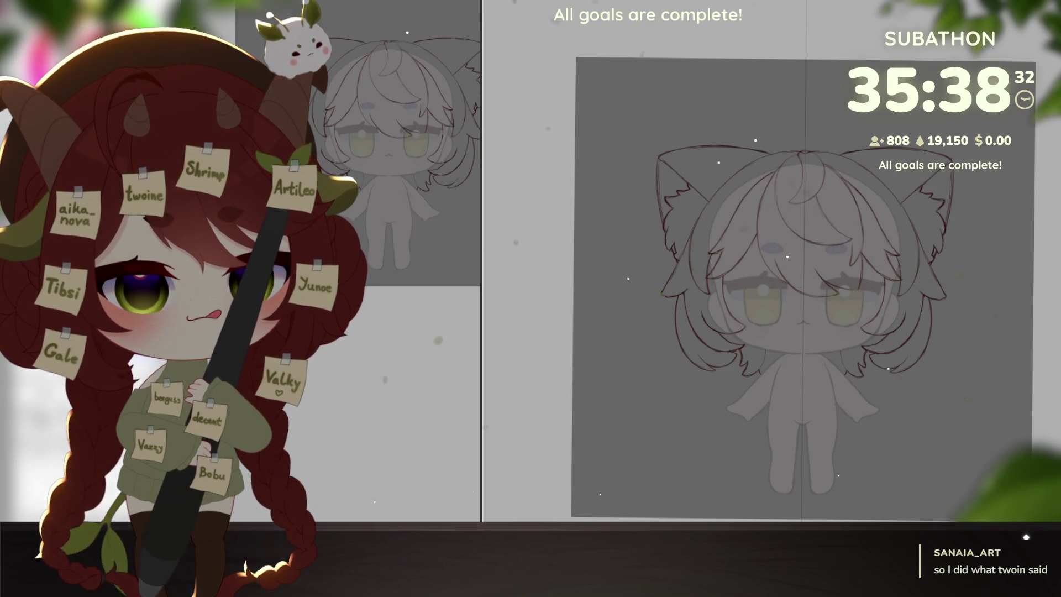
pyautogui.scroll(5, 820, 381)
pyautogui.scroll(3, 846, 390)
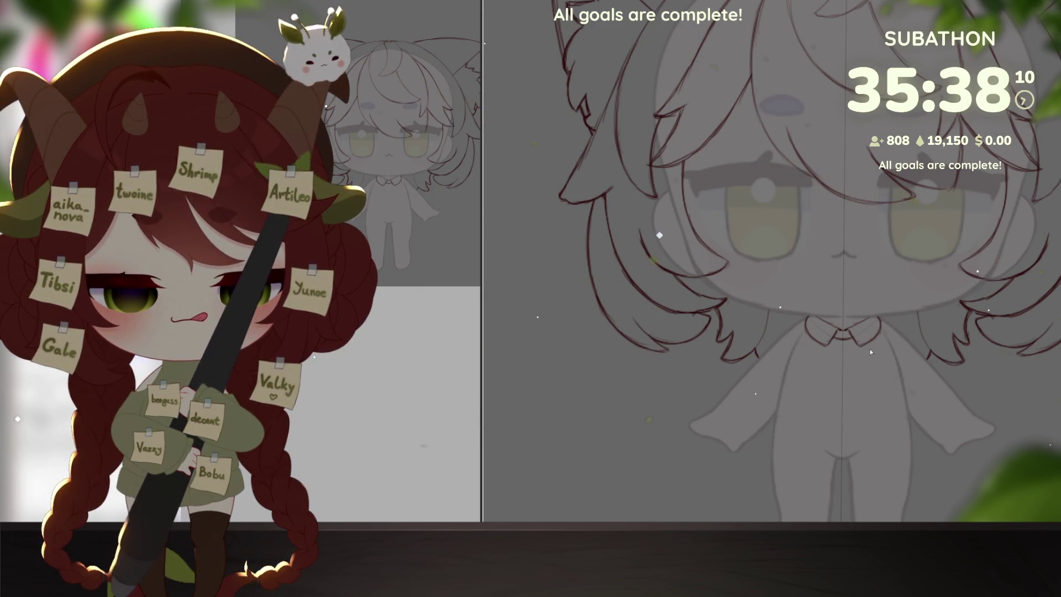
pyautogui.moveTo(871, 352); pyautogui.dragTo(855, 331)
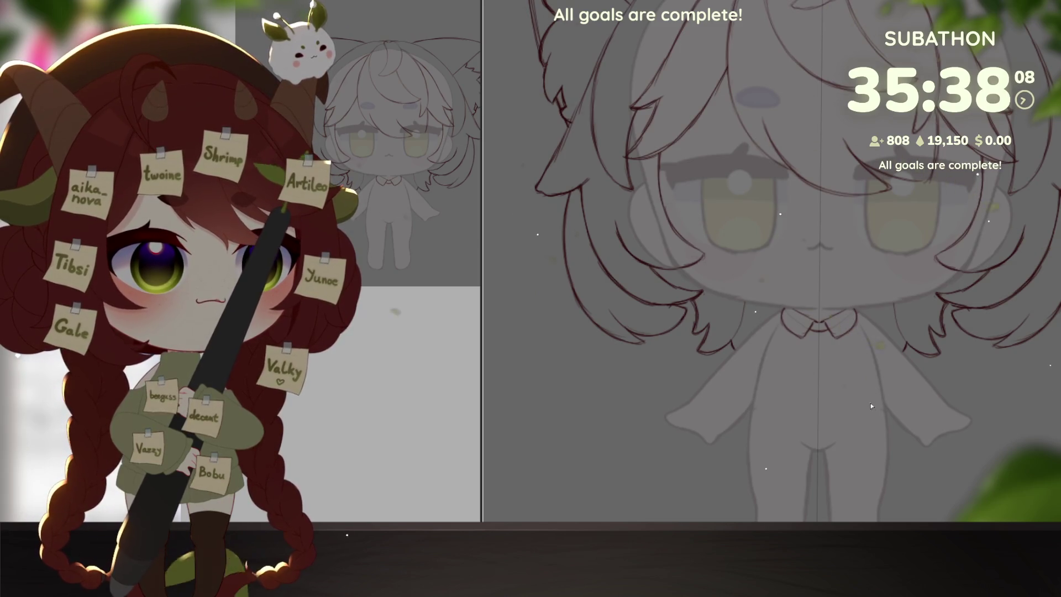
pyautogui.moveTo(870, 403); pyautogui.dragTo(867, 387)
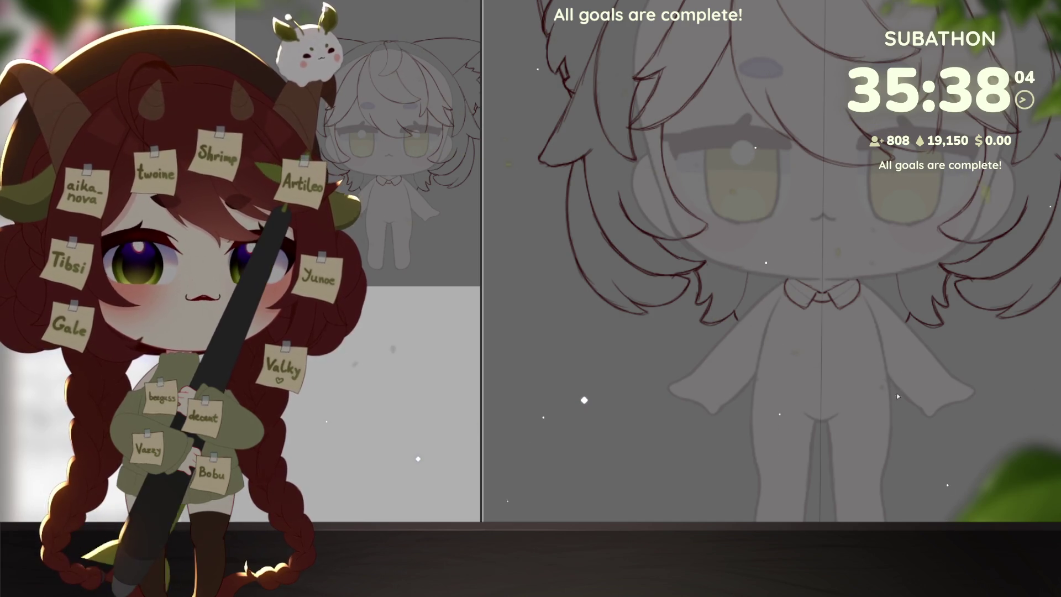
pyautogui.scroll(1, 896, 393)
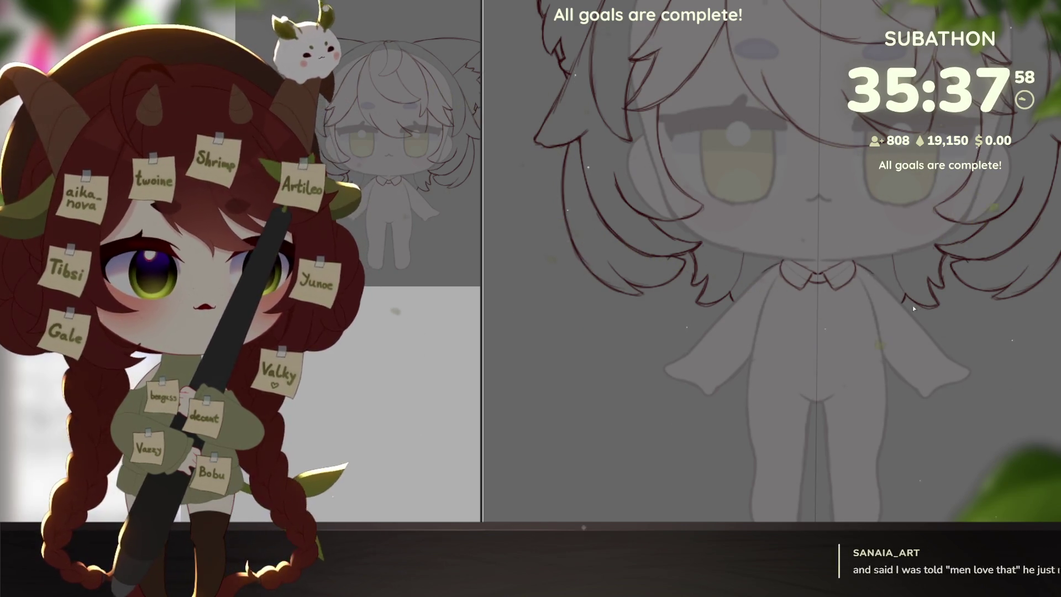
pyautogui.scroll(1, 913, 306)
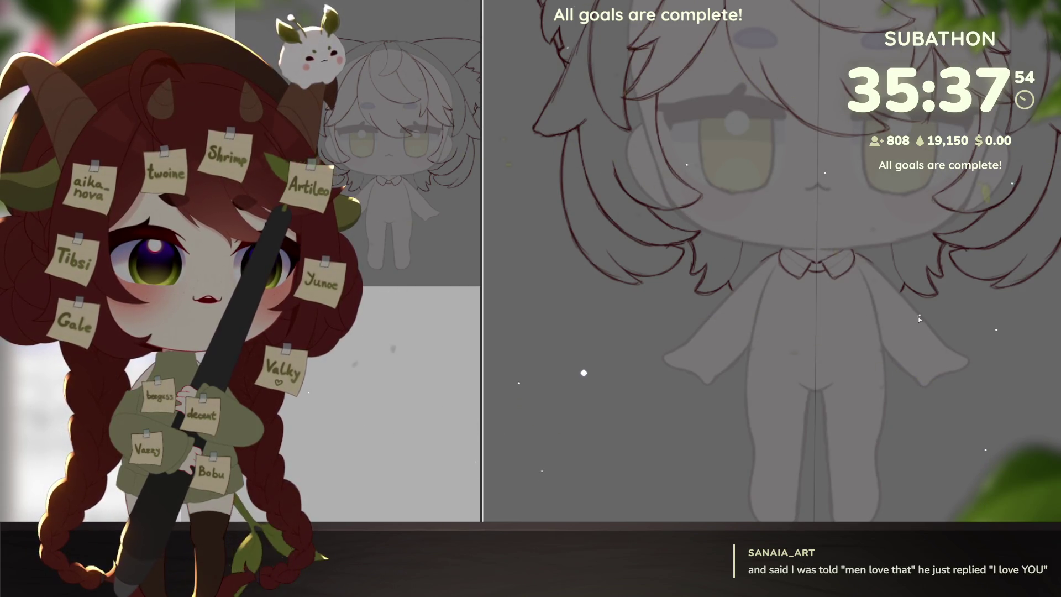
pyautogui.moveTo(917, 317); pyautogui.dragTo(833, 260)
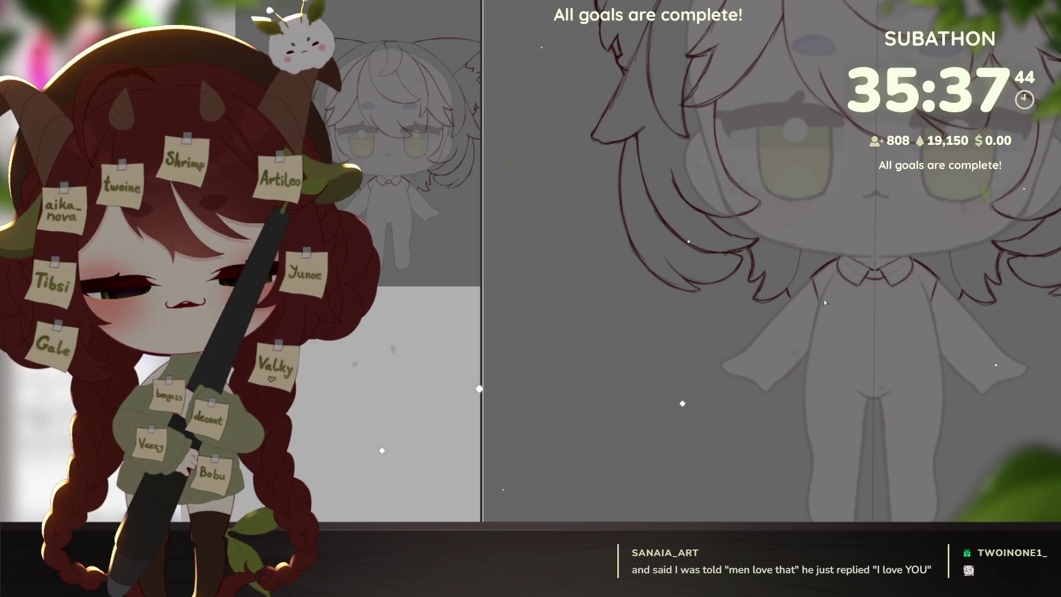
pyautogui.scroll(1, 821, 298)
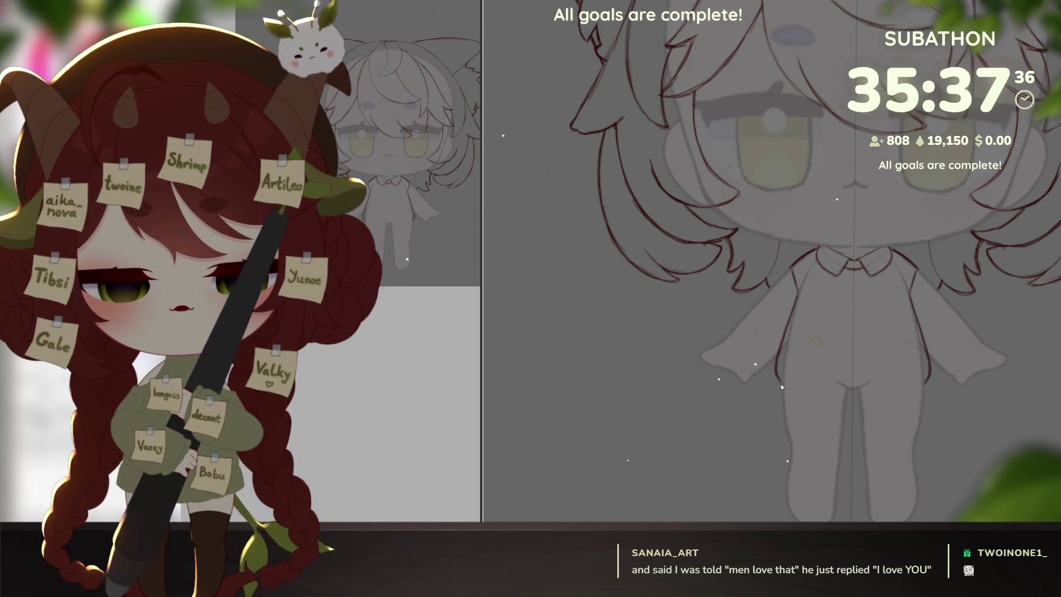
pyautogui.press('r')
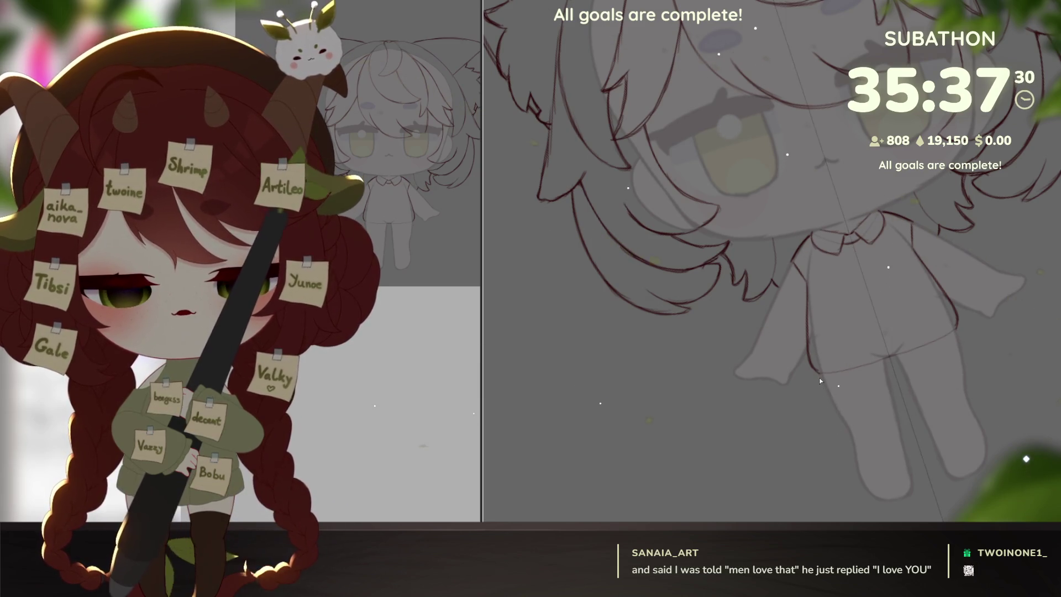
# Draw a second, lower hem line on the shorts and close its left edge.
pyautogui.moveTo(823, 390); pyautogui.dragTo(896, 382)
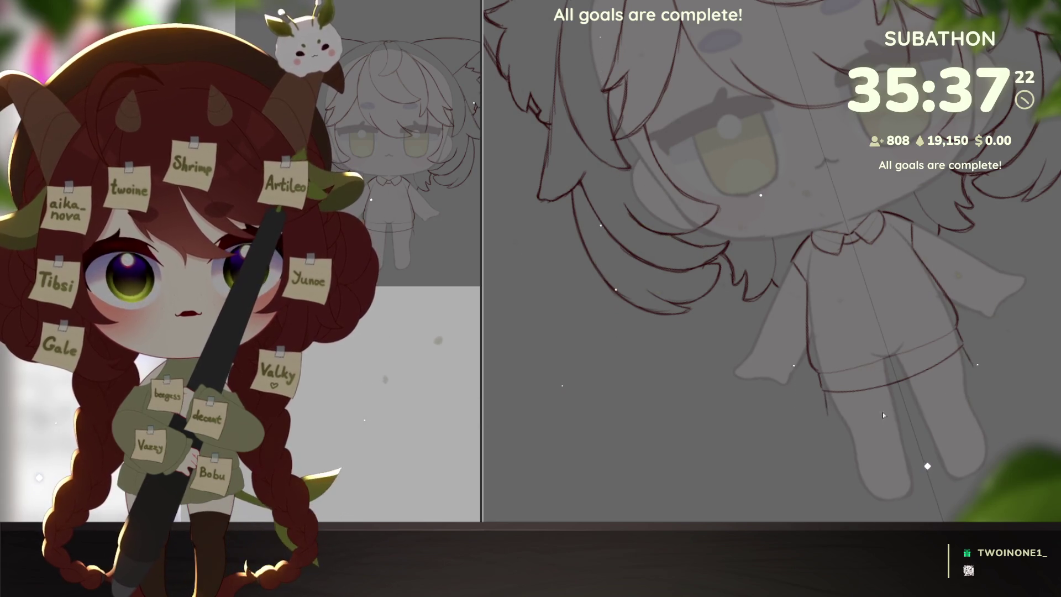
pyautogui.moveTo(828, 419); pyautogui.dragTo(946, 391)
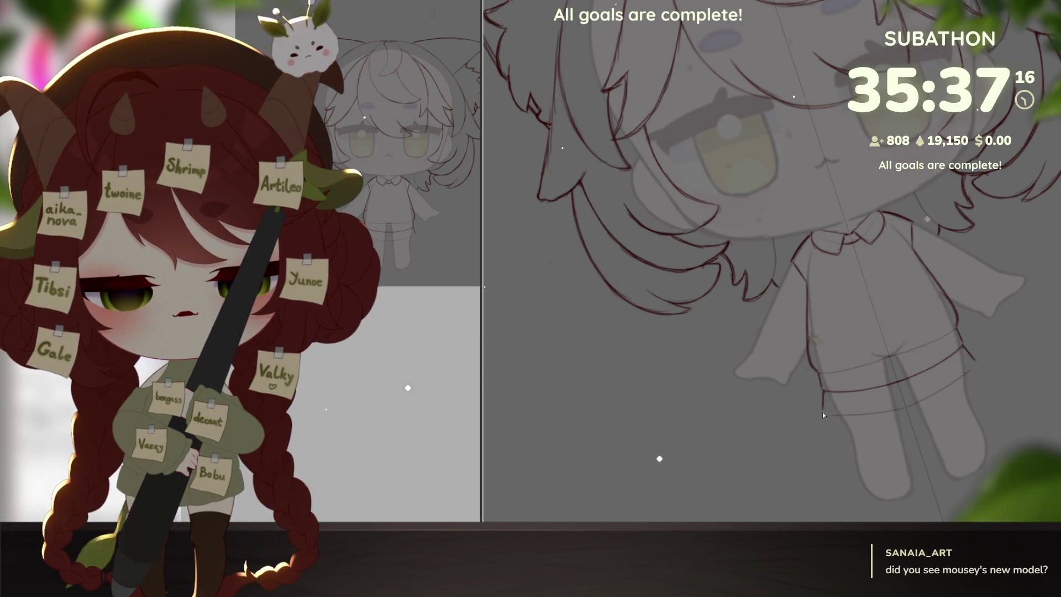
pyautogui.moveTo(823, 393); pyautogui.dragTo(824, 413)
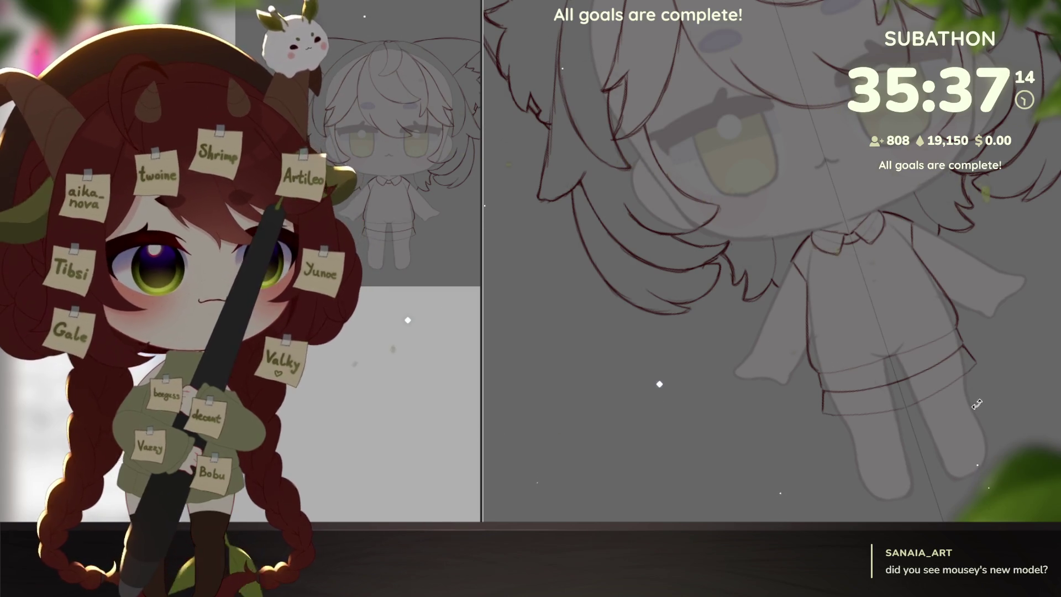
pyautogui.moveTo(849, 464); pyautogui.dragTo(929, 430)
pyautogui.scroll(-2, 929, 430)
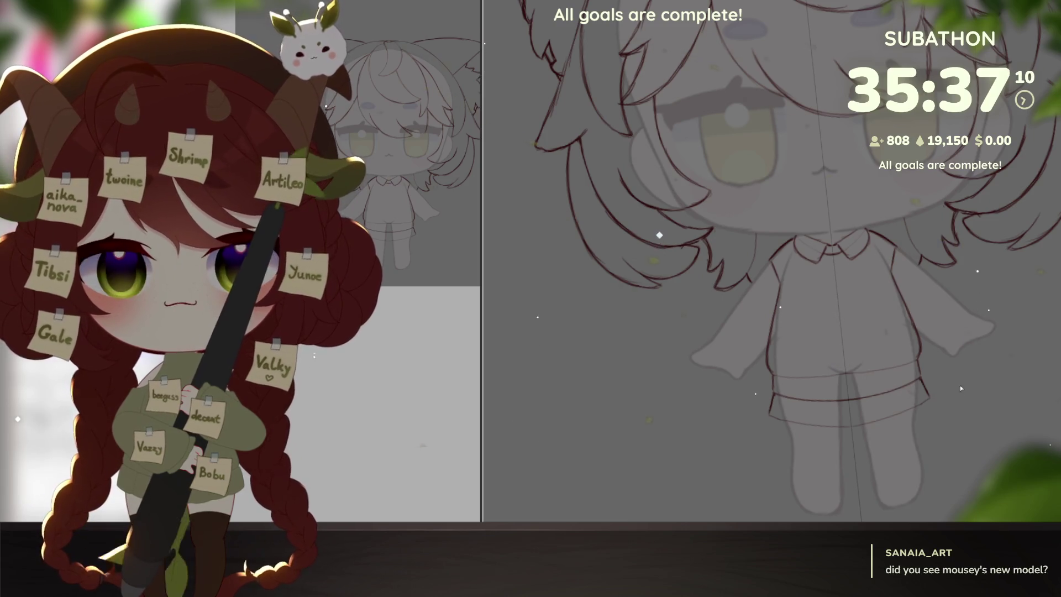
pyautogui.scroll(2, 960, 386)
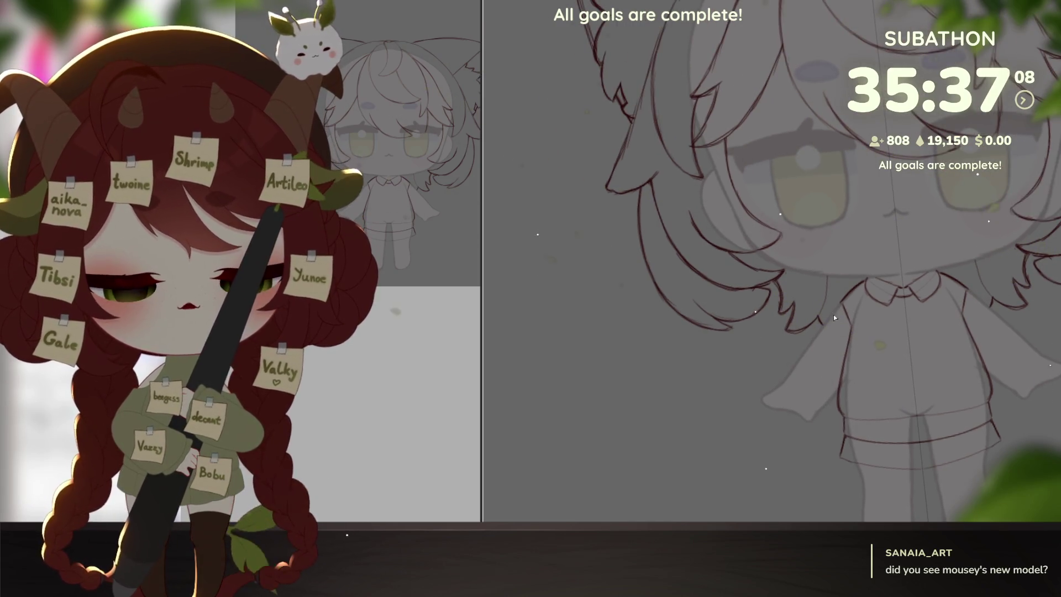
# Hide the vertical guide and extend the sleeve edge downward, reinforcing the line.
pyautogui.hotkey('ctrl', 'r')
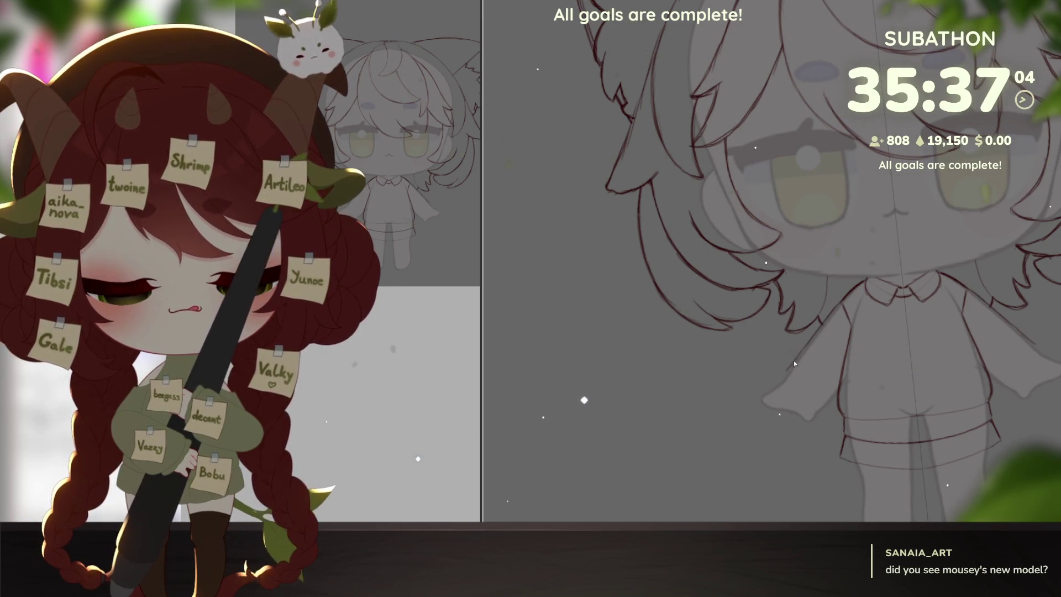
pyautogui.moveTo(795, 360); pyautogui.dragTo(773, 386)
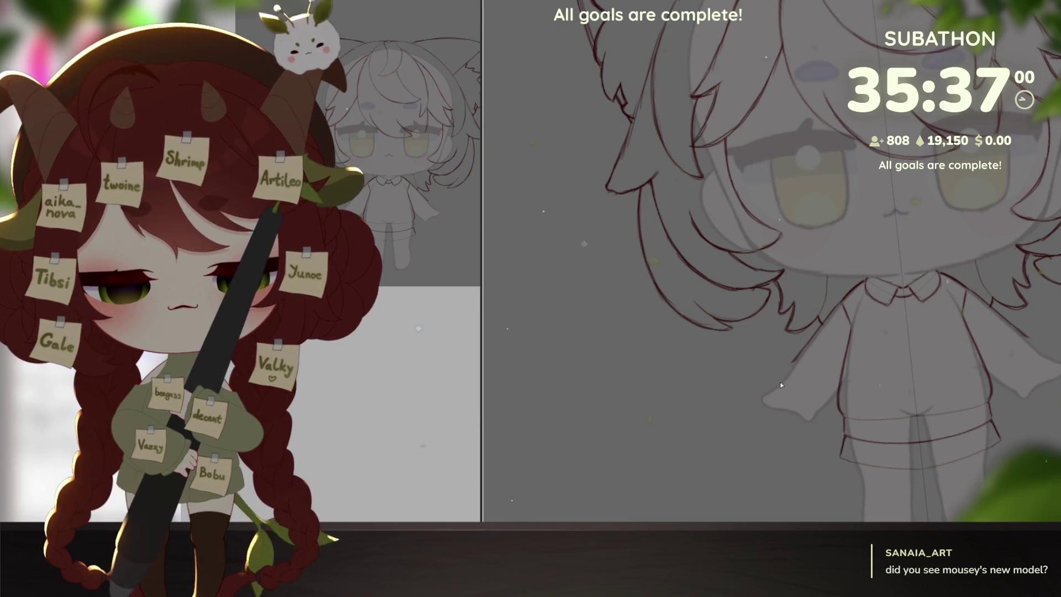
pyautogui.moveTo(781, 372); pyautogui.dragTo(798, 359)
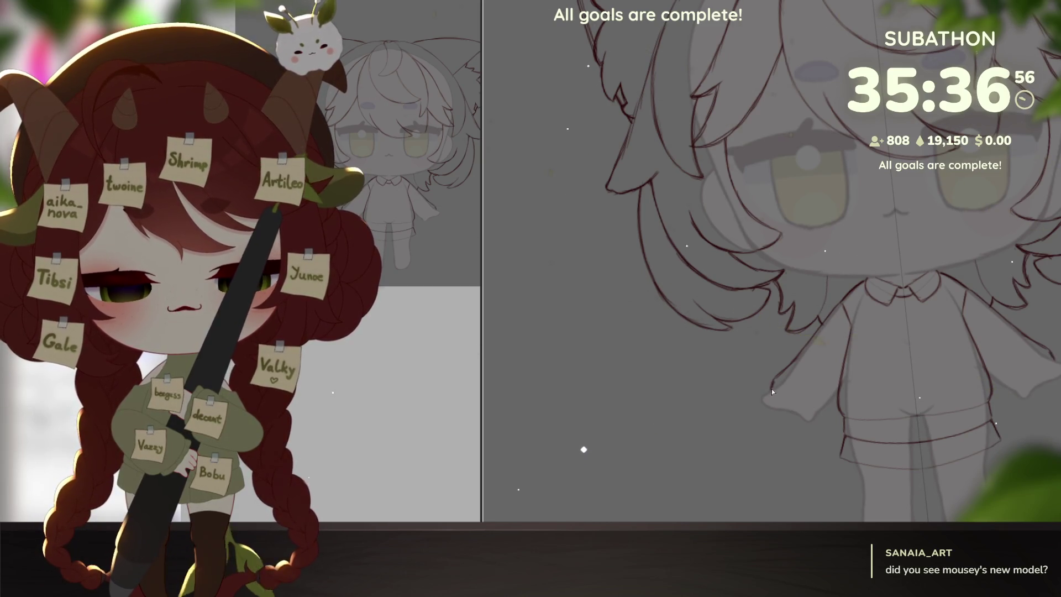
# Draw the bottom edge of the sleeve cuff and dismiss the ruler guide.
pyautogui.moveTo(772, 392); pyautogui.dragTo(804, 414)
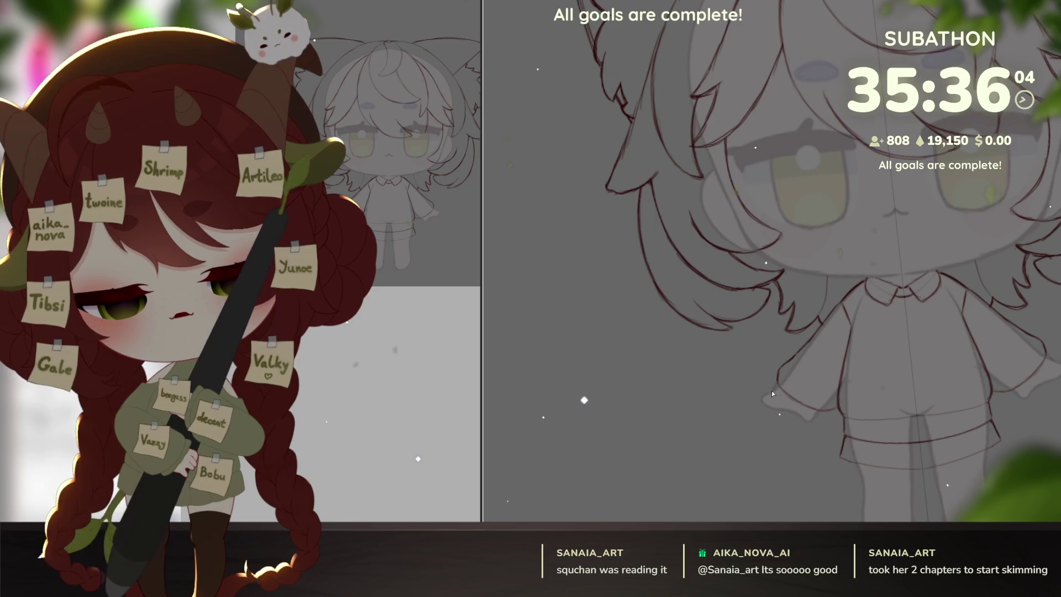
pyautogui.hotkey('ctrl', 'r')
pyautogui.click(784, 398)
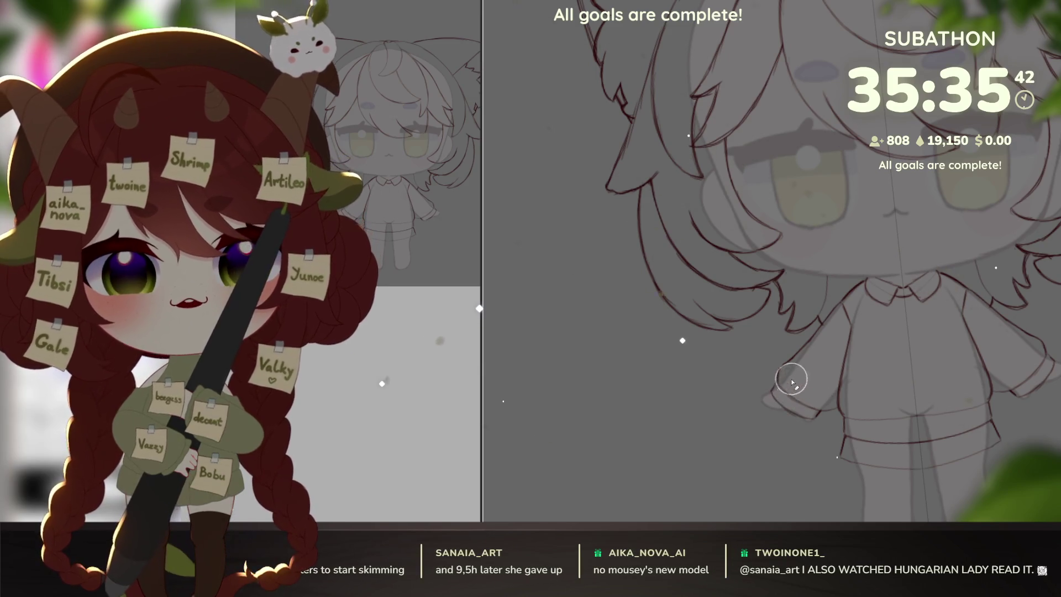
pyautogui.moveTo(791, 378); pyautogui.dragTo(904, 416)
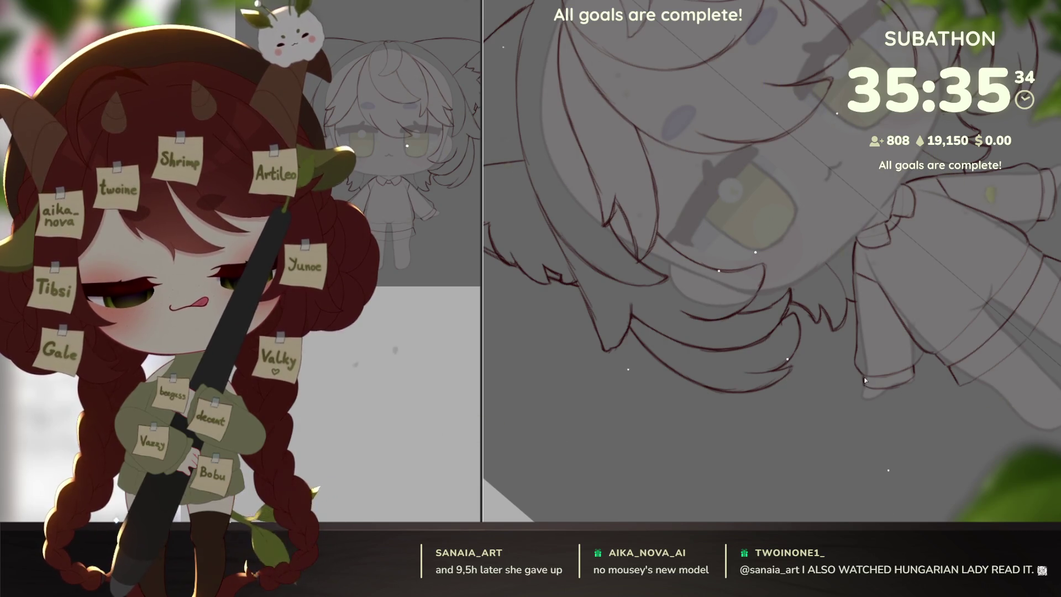
pyautogui.scroll(4, 895, 413)
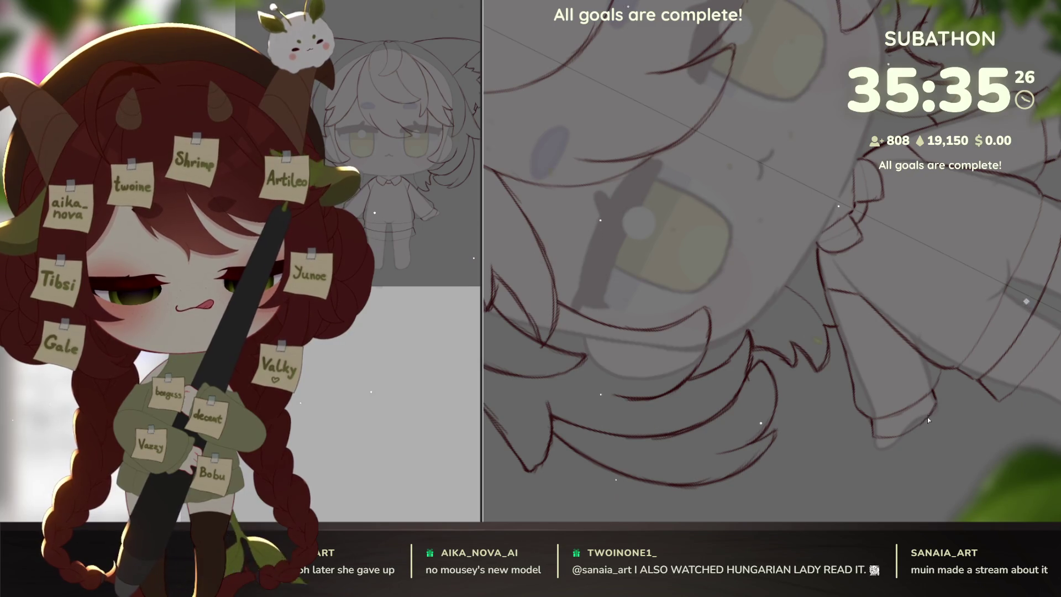
pyautogui.scroll(-6, 960, 388)
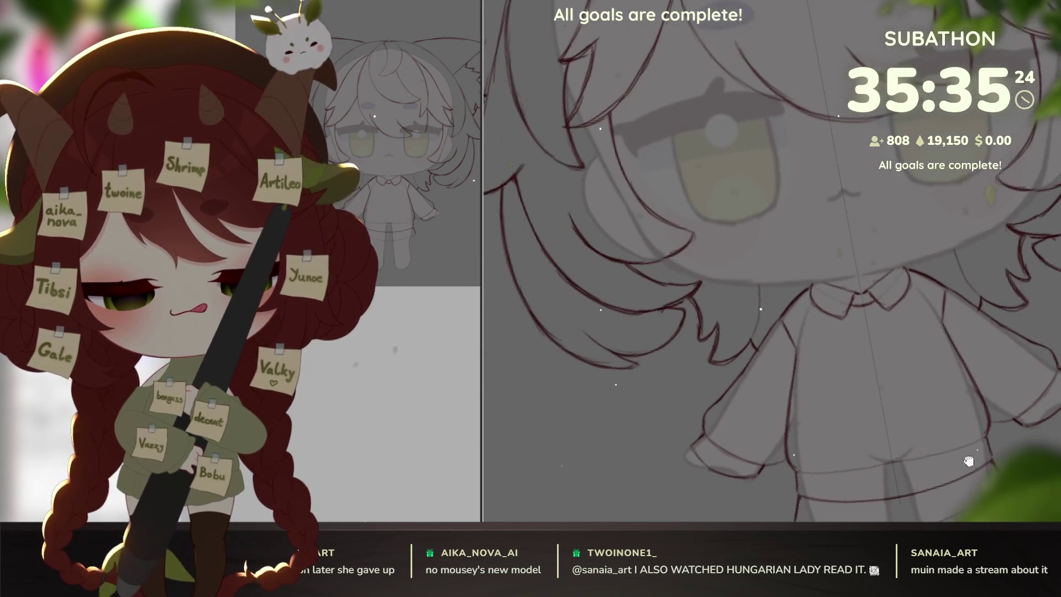
pyautogui.scroll(2, 995, 381)
pyautogui.scroll(4, 953, 398)
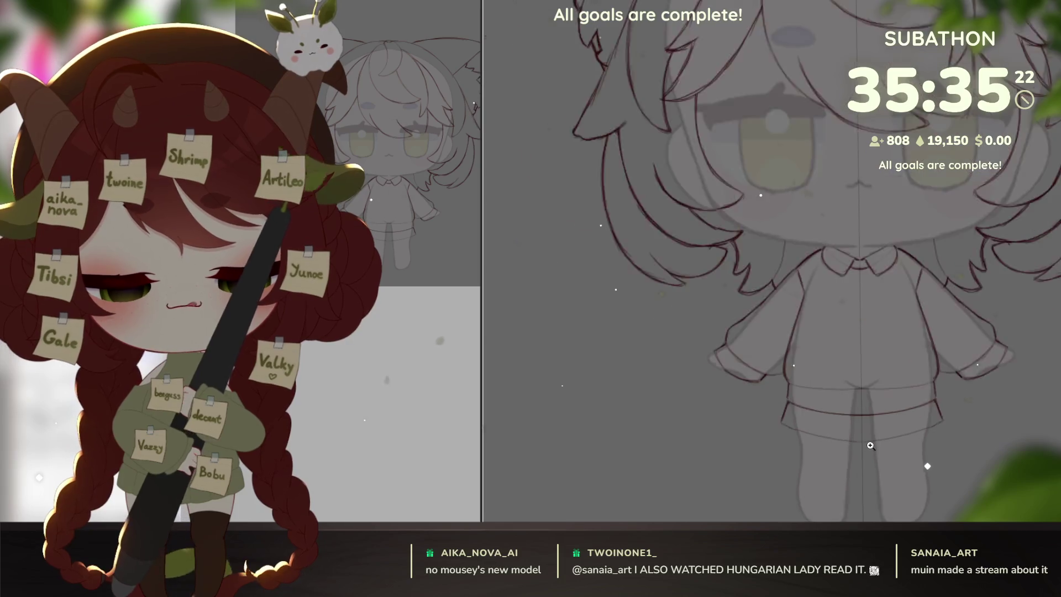
pyautogui.scroll(3, 916, 410)
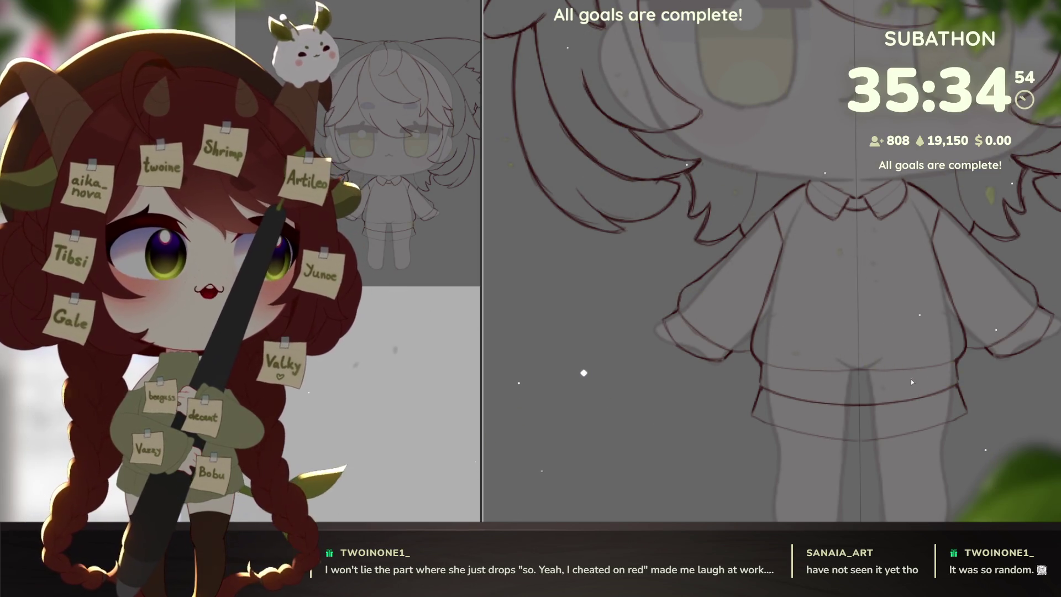
# Sketch vertical pleat lines on the skirt with the canvas tilted.
pyautogui.press('r')
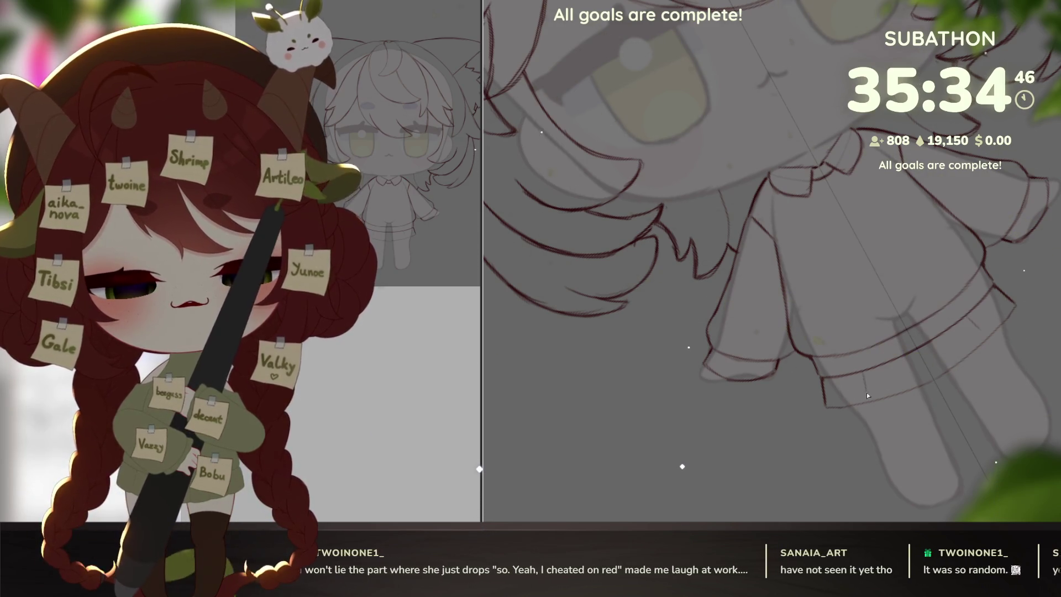
pyautogui.moveTo(863, 373); pyautogui.dragTo(866, 398)
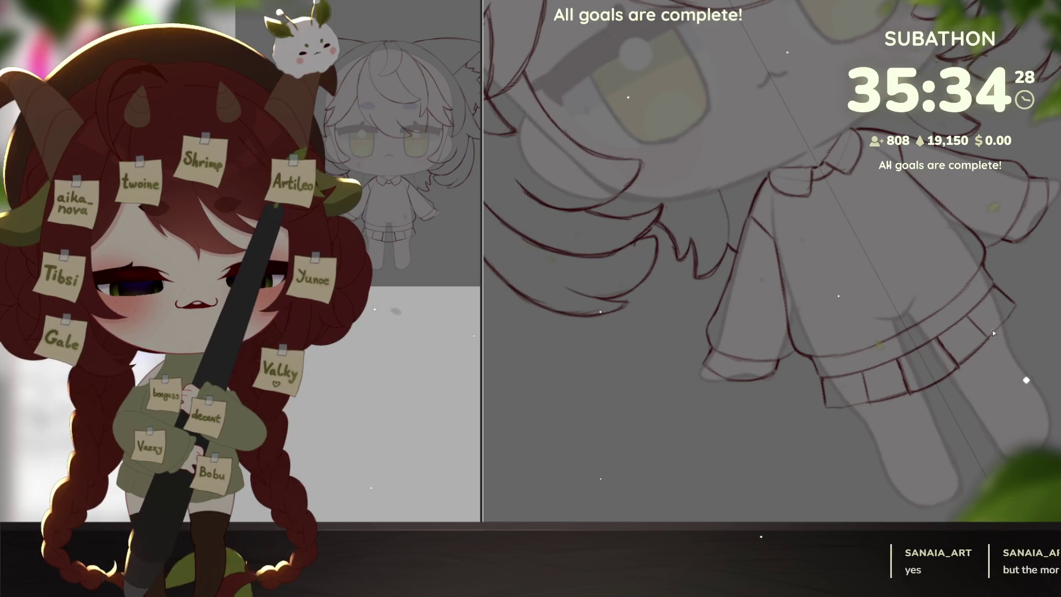
pyautogui.press('Escape')
pyautogui.scroll(-1, 960, 461)
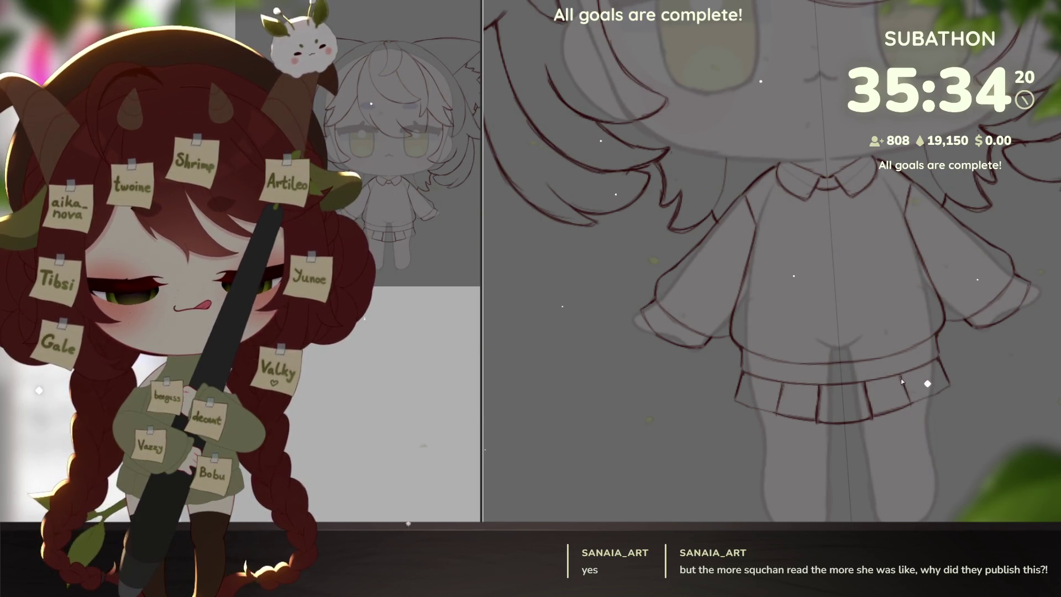
# Erase the extra right-side pleats and hem, then straighten the view.
pyautogui.moveTo(922, 389); pyautogui.dragTo(966, 348)
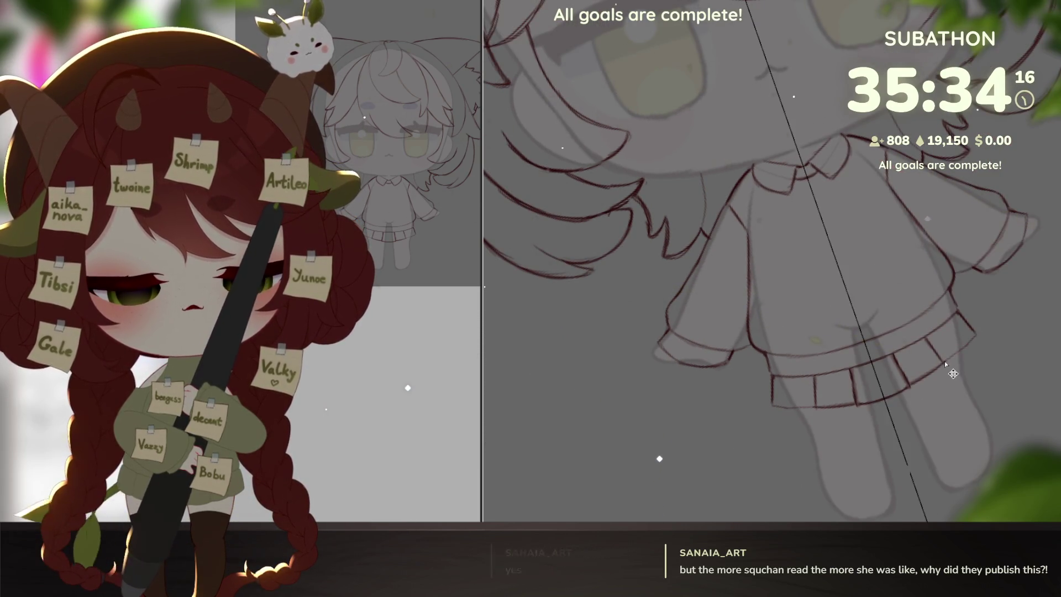
pyautogui.moveTo(949, 348)
pyautogui.mouseDown()
pyautogui.moveTo(929, 352)
pyautogui.moveTo(921, 375)
pyautogui.mouseUp()
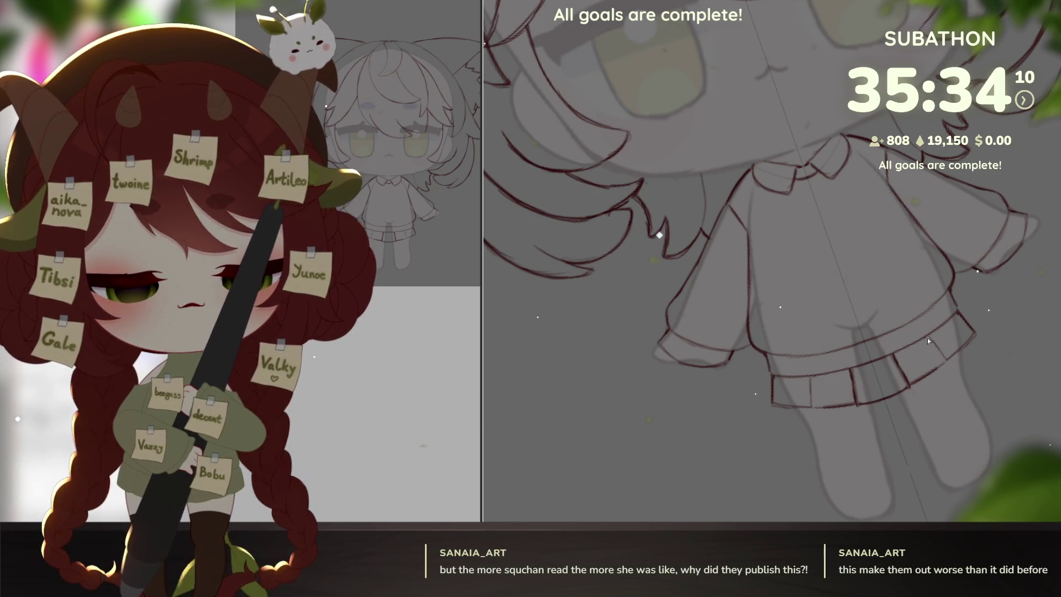
pyautogui.press('Escape')
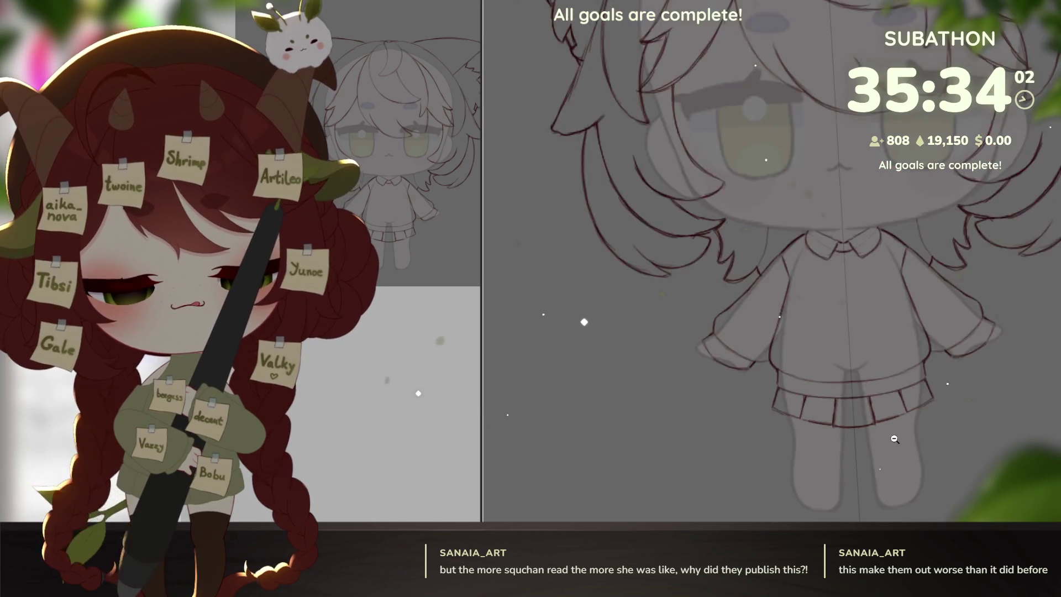
pyautogui.scroll(-5, 938, 405)
pyautogui.moveTo(879, 398); pyautogui.dragTo(914, 432)
pyautogui.scroll(2, 914, 432)
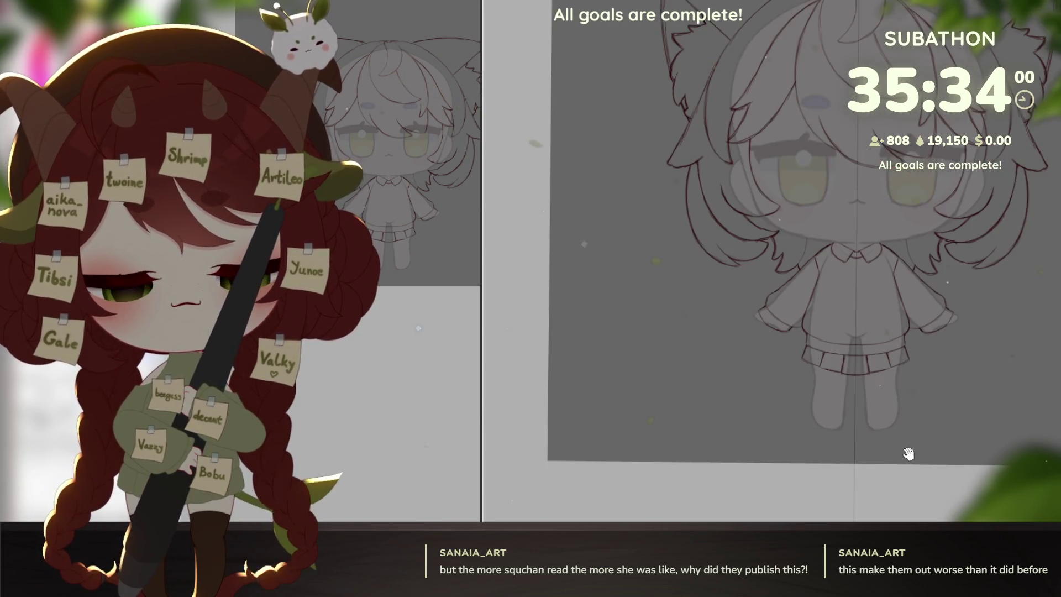
pyautogui.scroll(2, 913, 439)
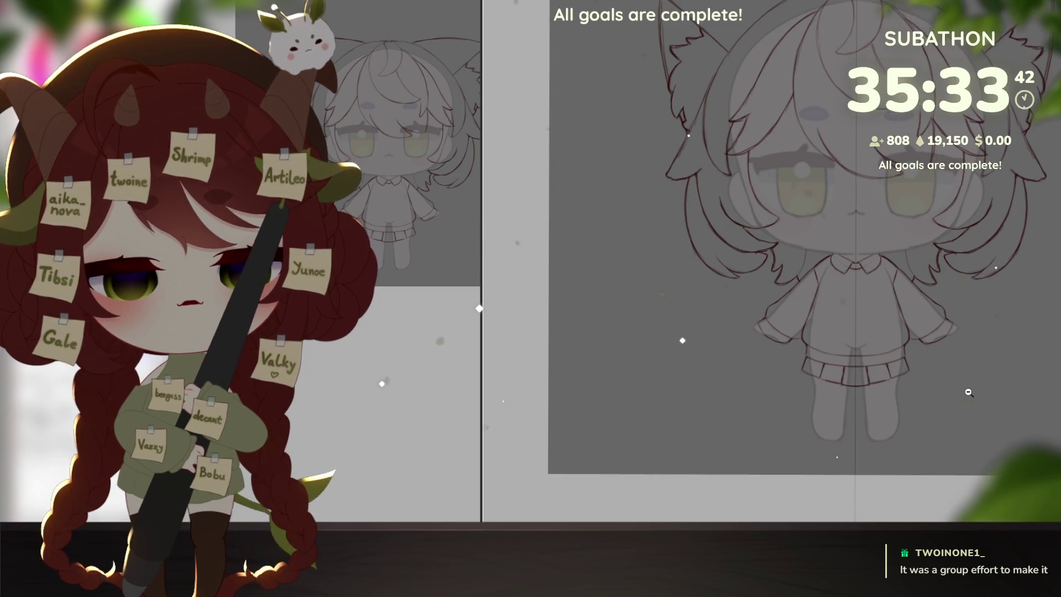
pyautogui.scroll(-5, 972, 382)
pyautogui.scroll(5, 972, 382)
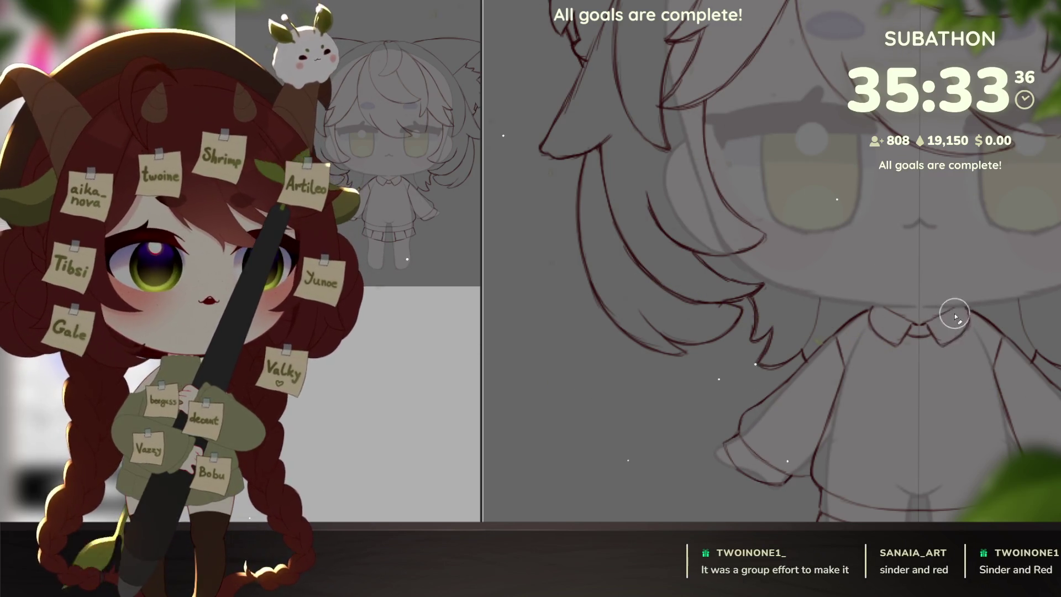
pyautogui.moveTo(920, 324); pyautogui.dragTo(930, 336)
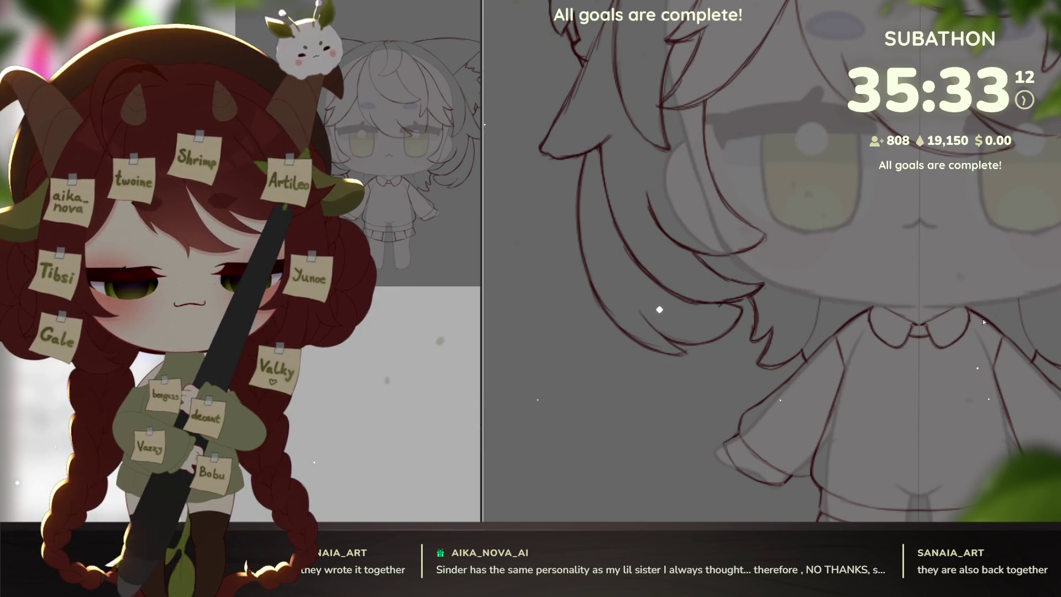
pyautogui.scroll(-3, 989, 417)
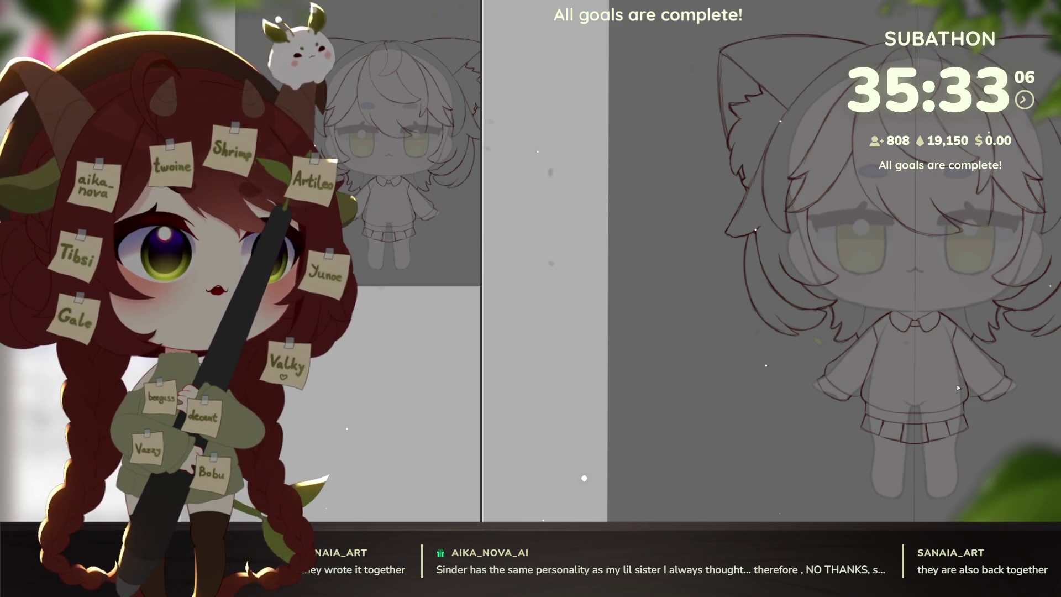
pyautogui.moveTo(956, 384); pyautogui.dragTo(872, 402)
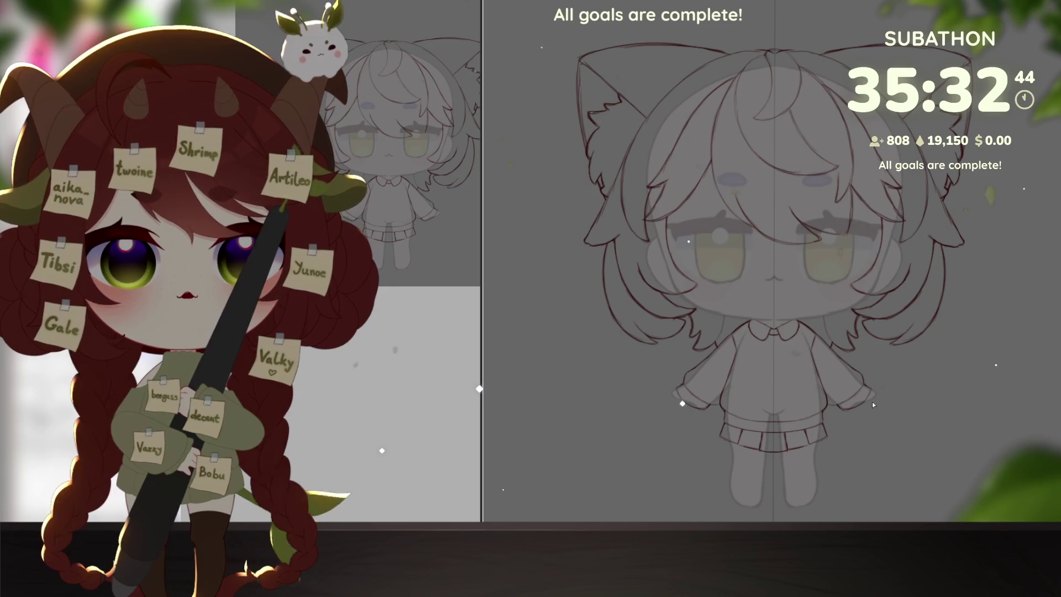
pyautogui.scroll(1, 872, 401)
pyautogui.scroll(1, 794, 286)
pyautogui.scroll(1, 793, 286)
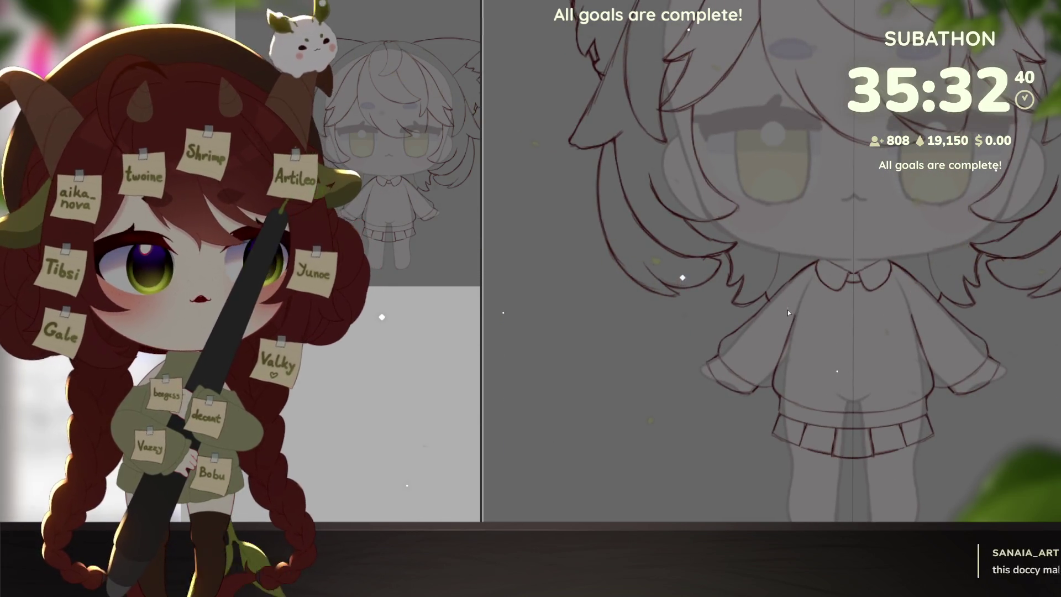
pyautogui.scroll(1, 786, 316)
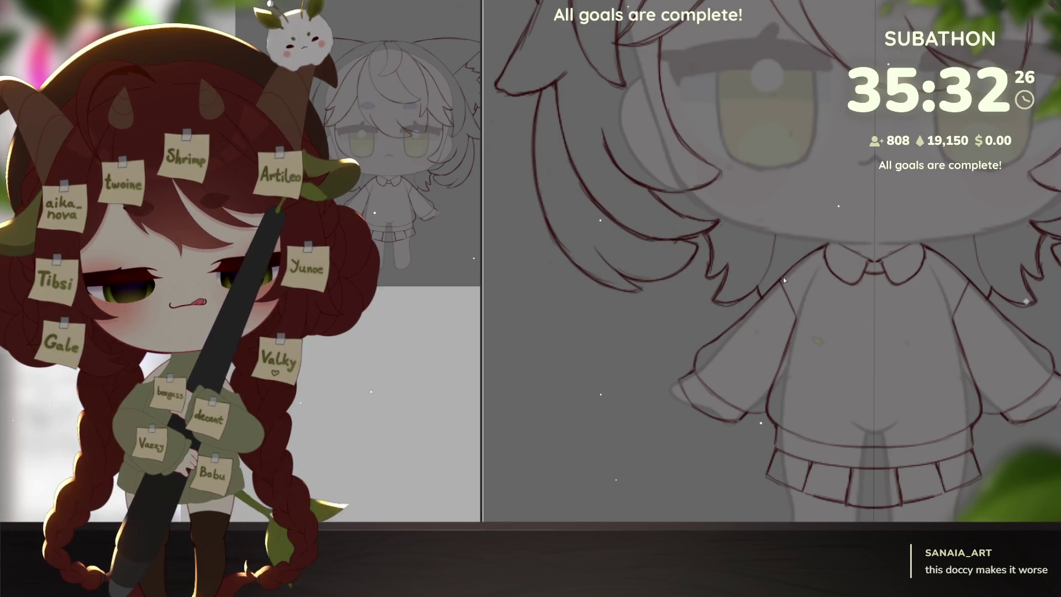
pyautogui.scroll(2, 795, 321)
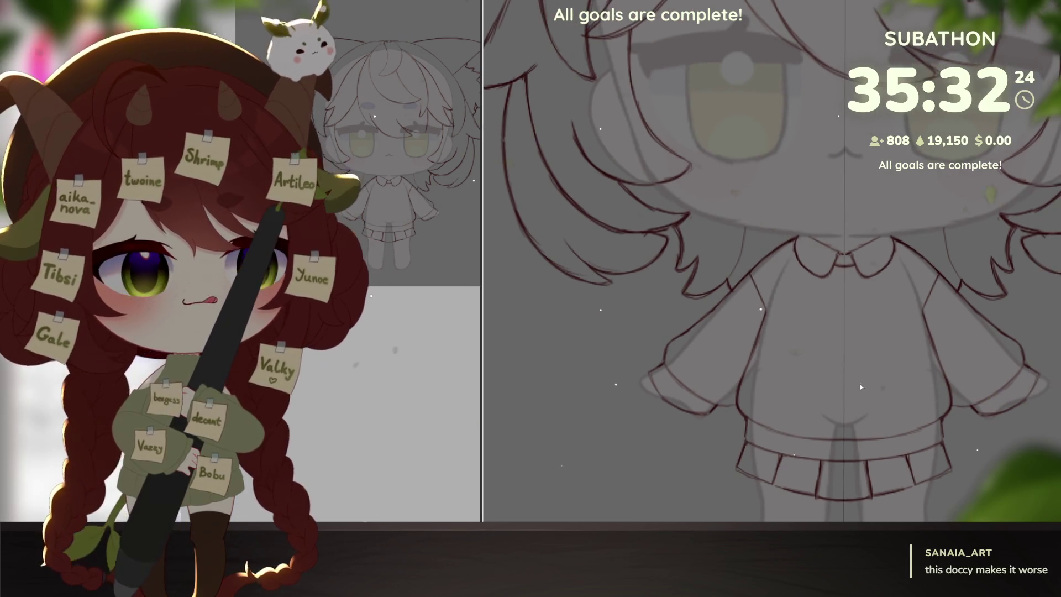
pyautogui.moveTo(885, 434); pyautogui.dragTo(859, 381)
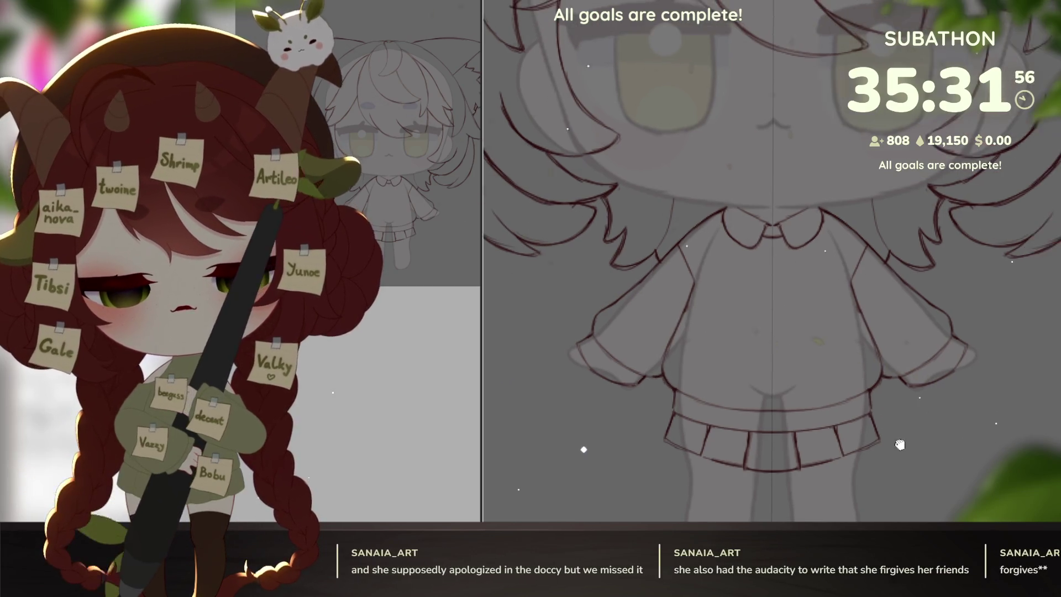
pyautogui.scroll(-5, 693, 372)
pyautogui.moveTo(829, 373); pyautogui.dragTo(950, 438)
pyautogui.scroll(1, 950, 438)
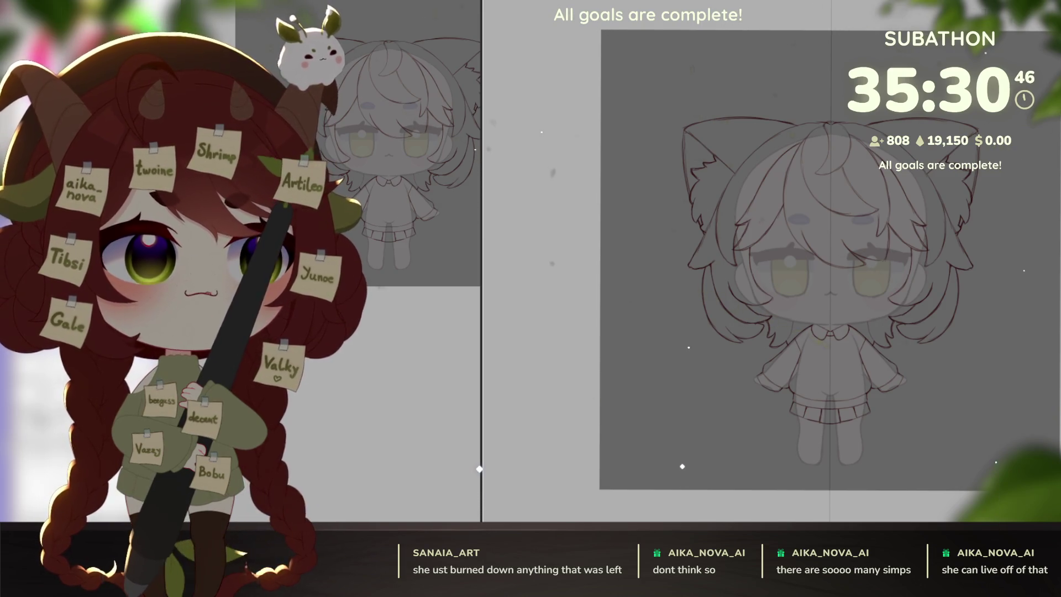
pyautogui.scroll(3, 796, 265)
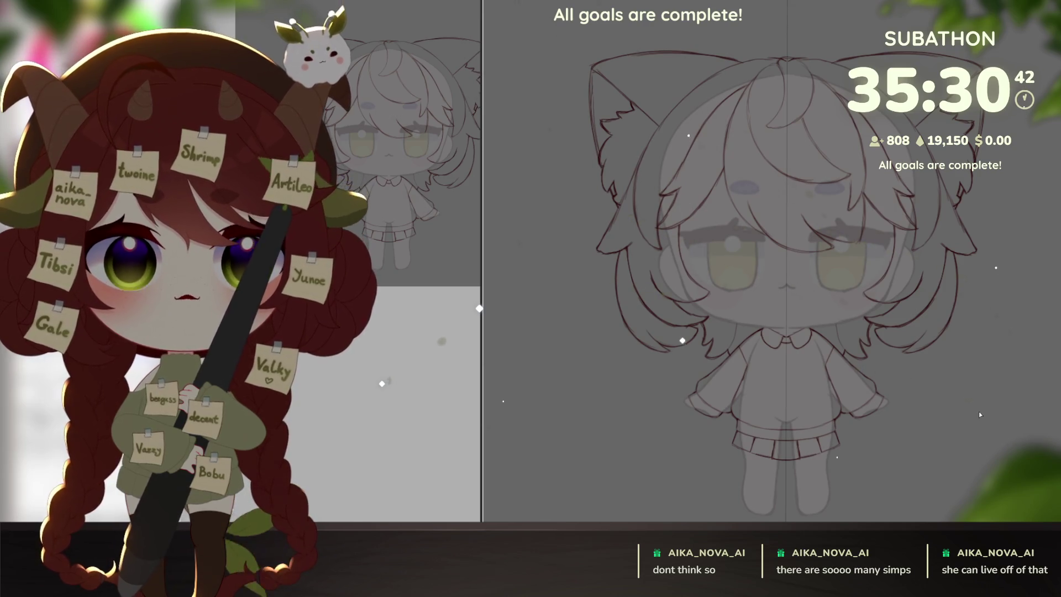
pyautogui.moveTo(979, 411); pyautogui.dragTo(940, 457)
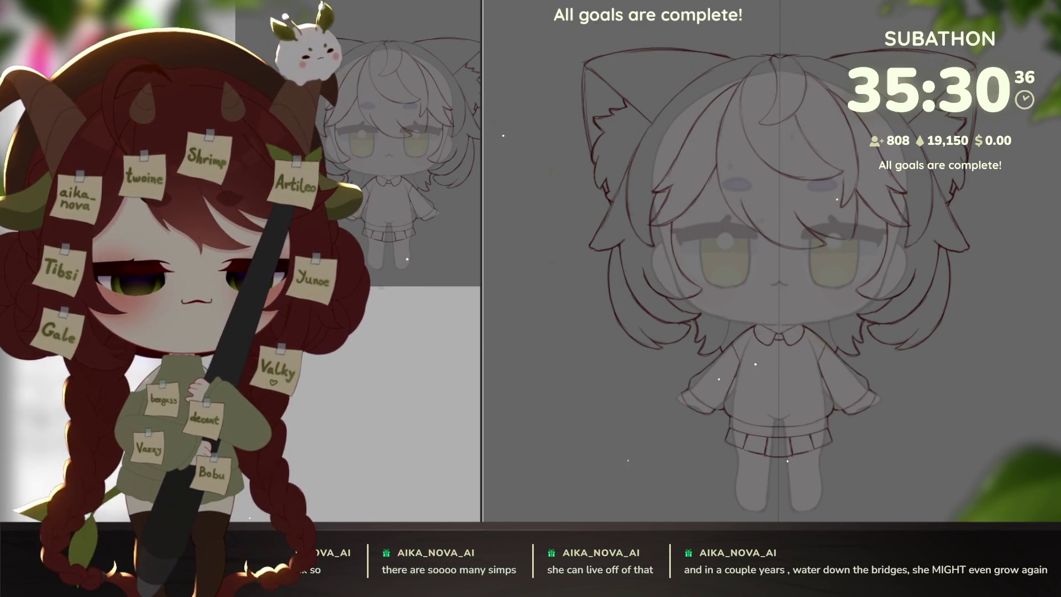
pyautogui.scroll(6, 754, 332)
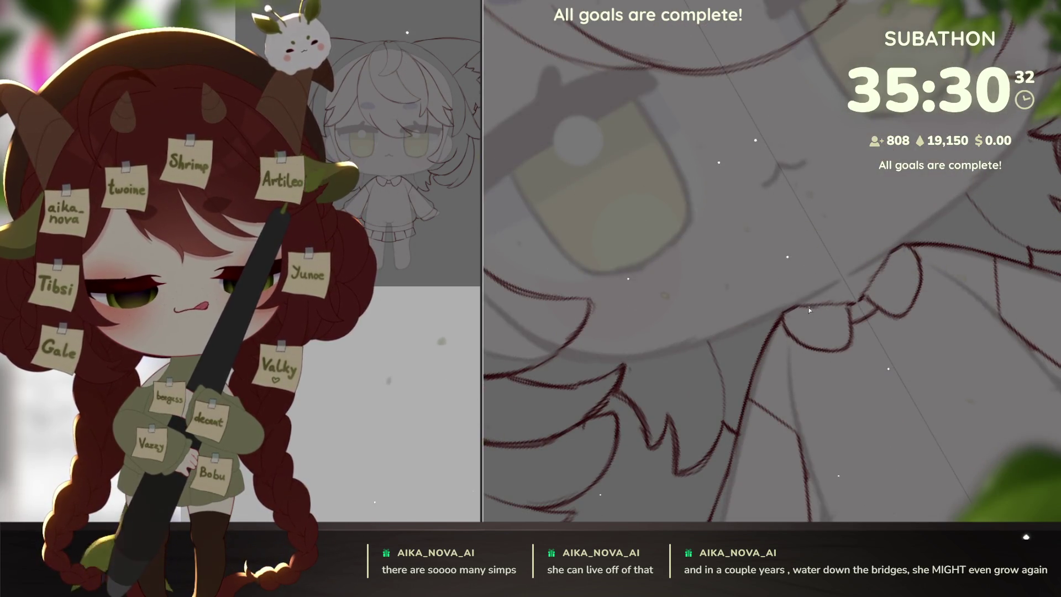
pyautogui.hotkey('shift', 'space')
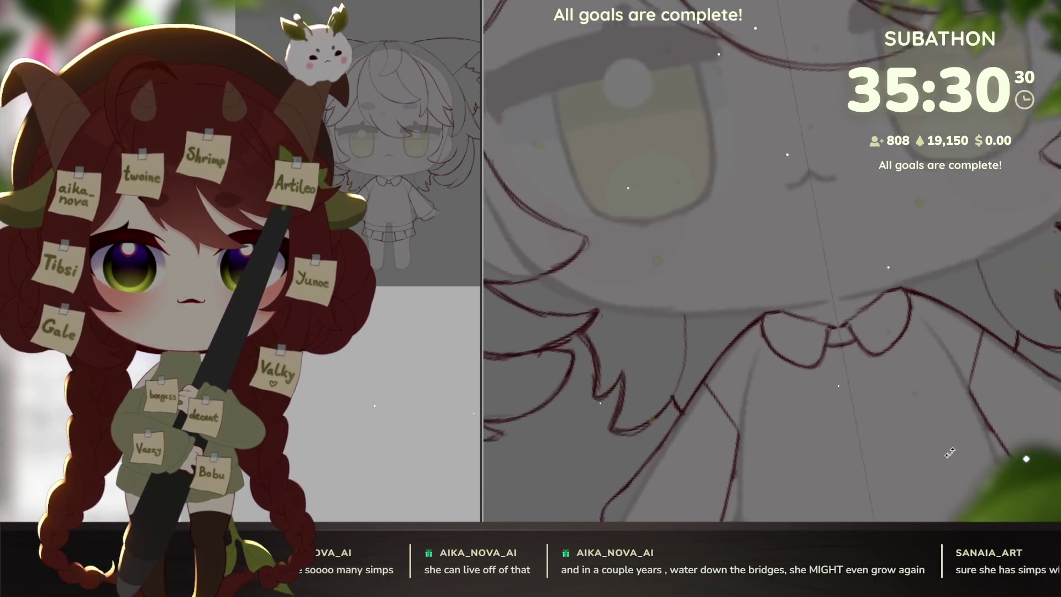
pyautogui.hotkey('shift', 'space')
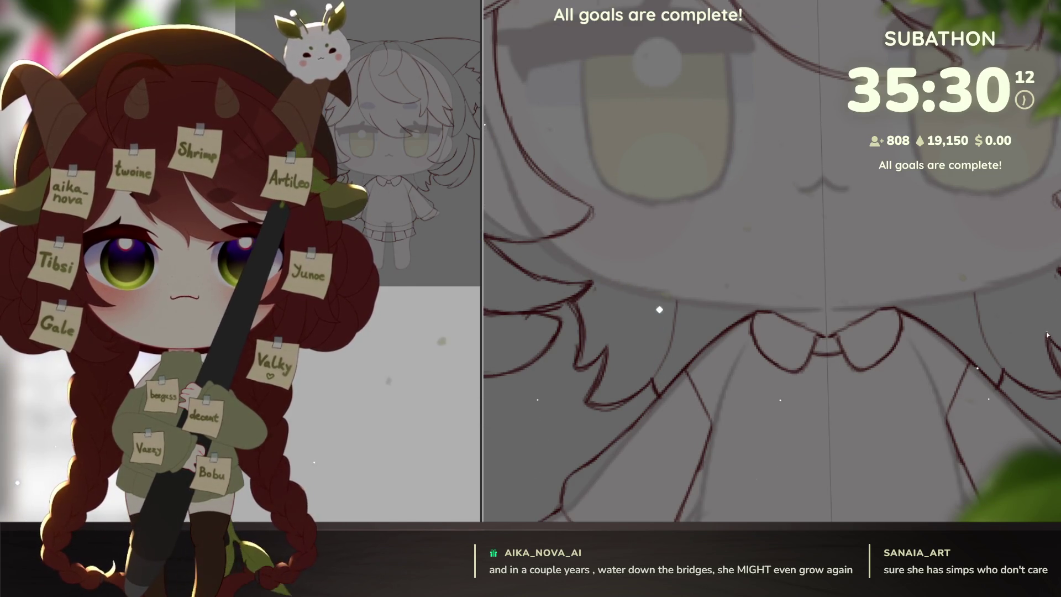
pyautogui.scroll(-5, 1034, 341)
pyautogui.moveTo(978, 348); pyautogui.dragTo(929, 408)
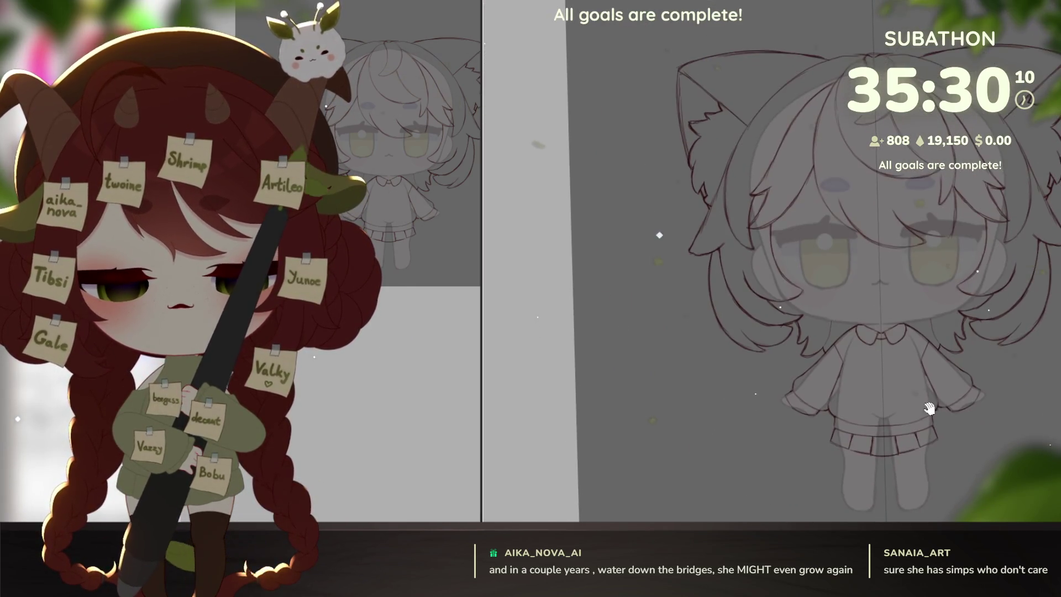
pyautogui.scroll(5, 934, 394)
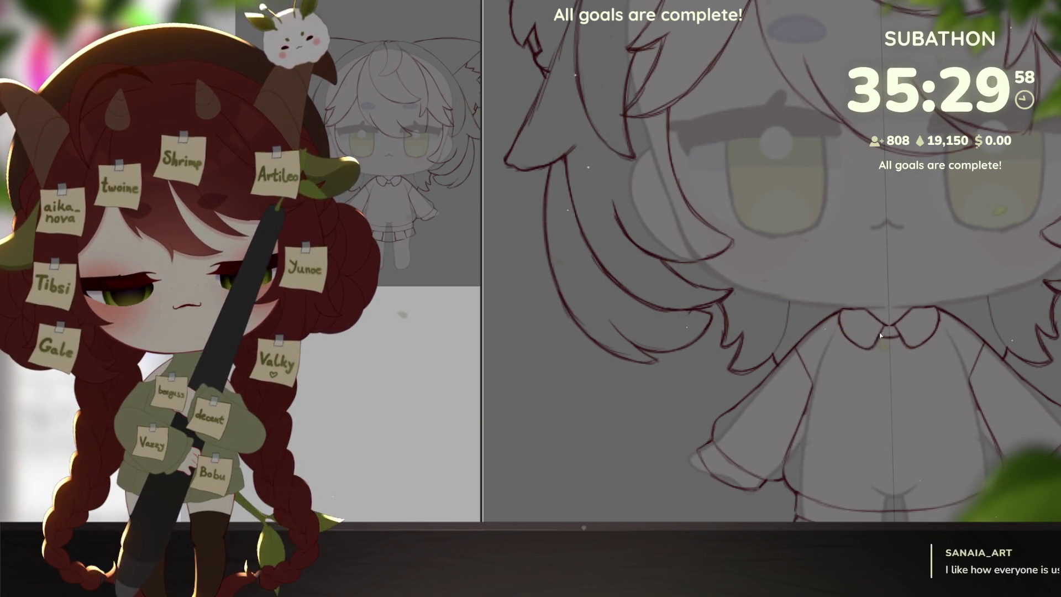
pyautogui.scroll(-4, 972, 333)
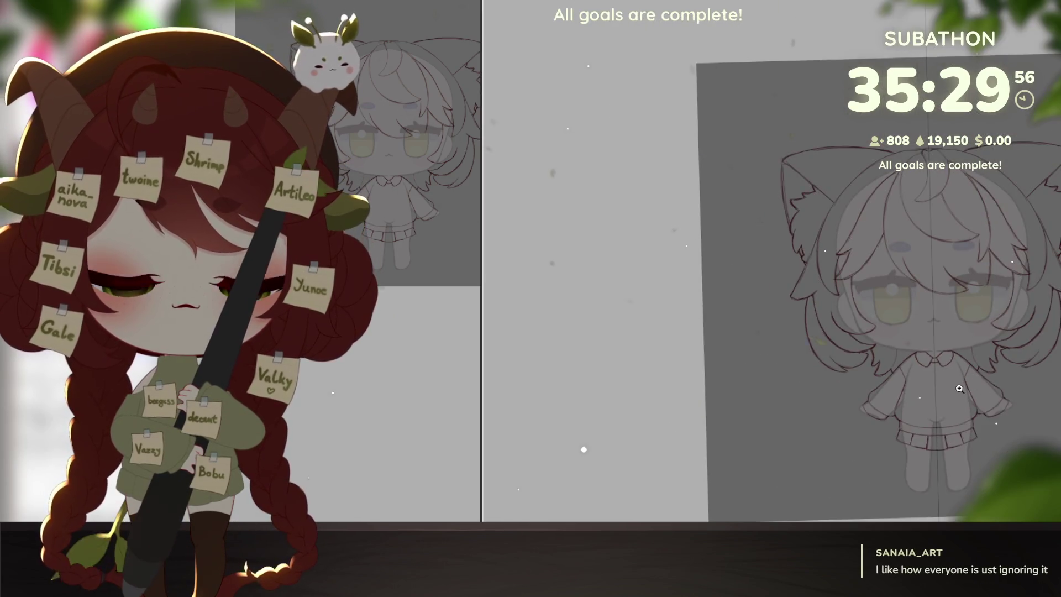
pyautogui.scroll(2, 935, 428)
# Recentre the character and move the avatar reference picture down under the navigator.
pyautogui.moveTo(936, 429); pyautogui.dragTo(915, 425)
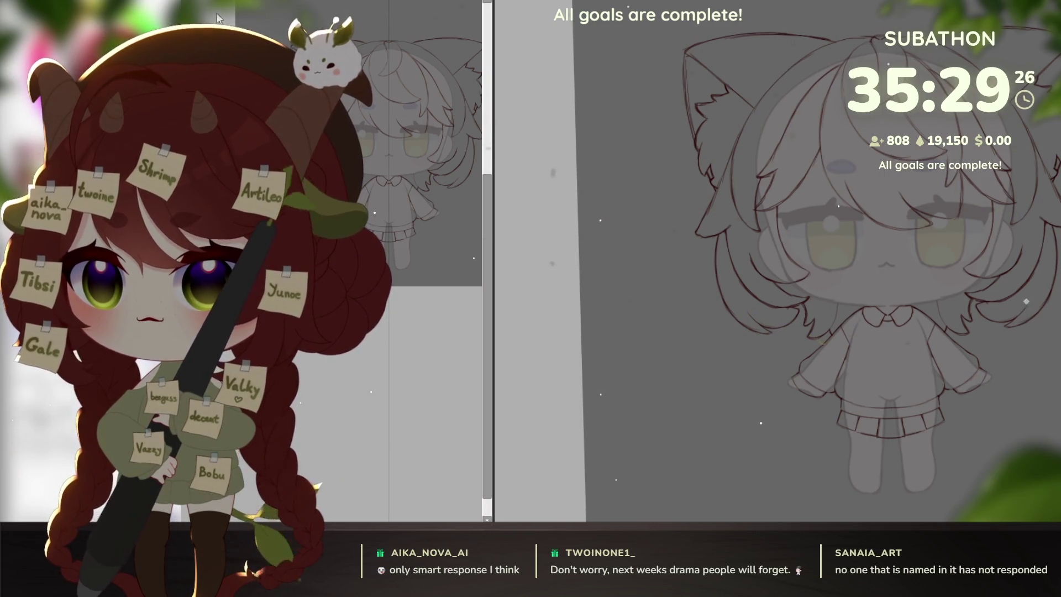
pyautogui.moveTo(371, 88); pyautogui.dragTo(301, 293)
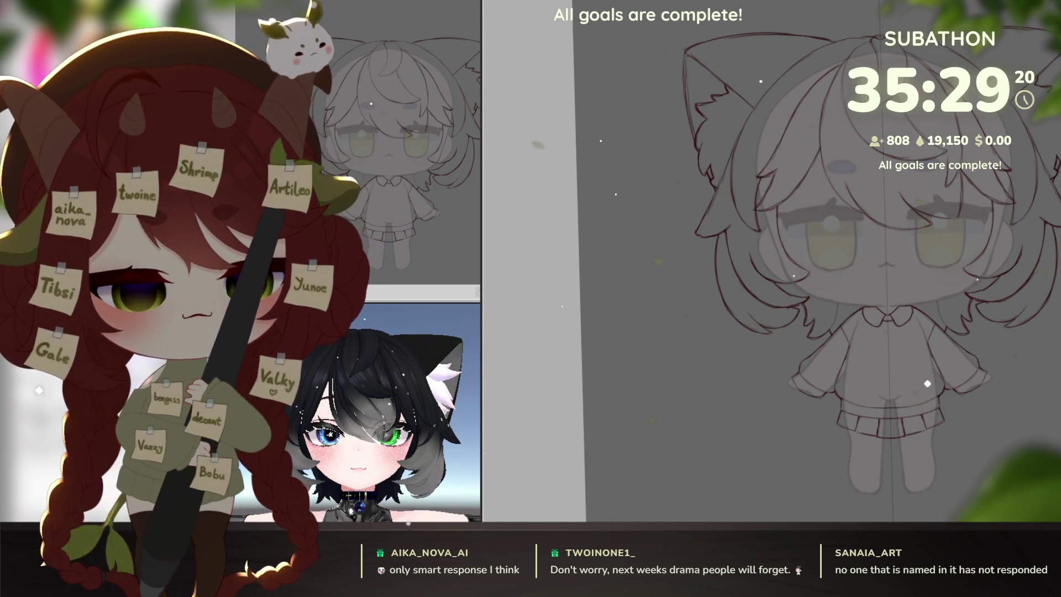
# Reveal the flat colour layer and undo the stray grey smudge on the torso.
pyautogui.press('shift+click')
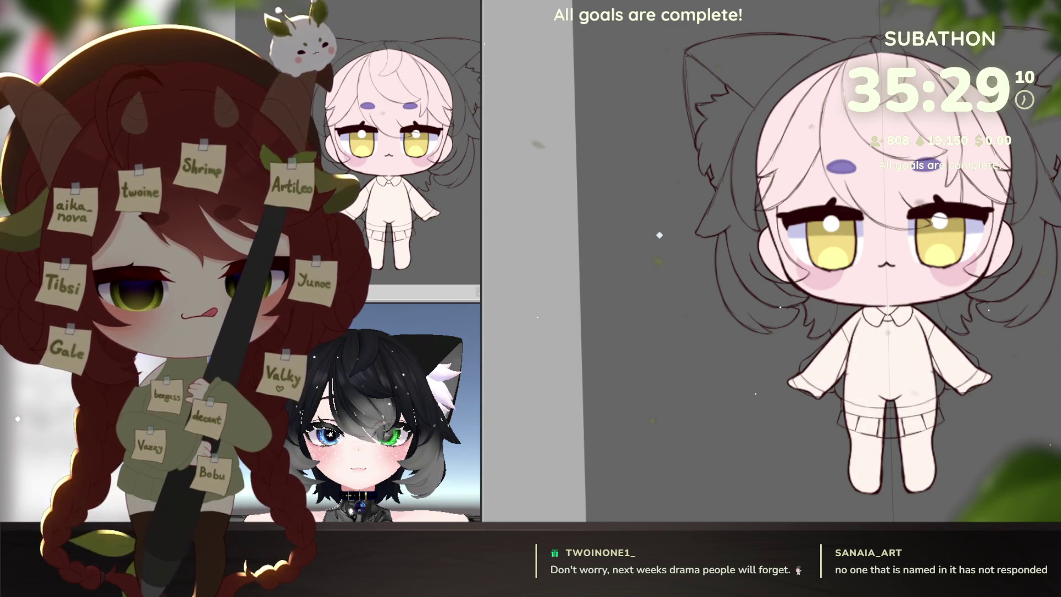
pyautogui.moveTo(968, 486); pyautogui.dragTo(935, 453)
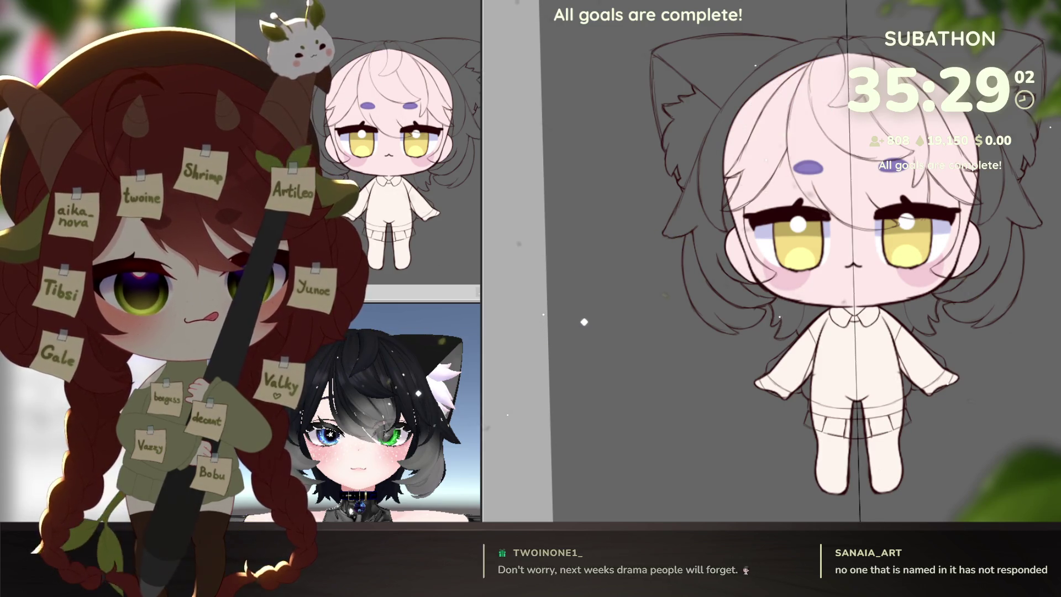
pyautogui.scroll(1, 951, 419)
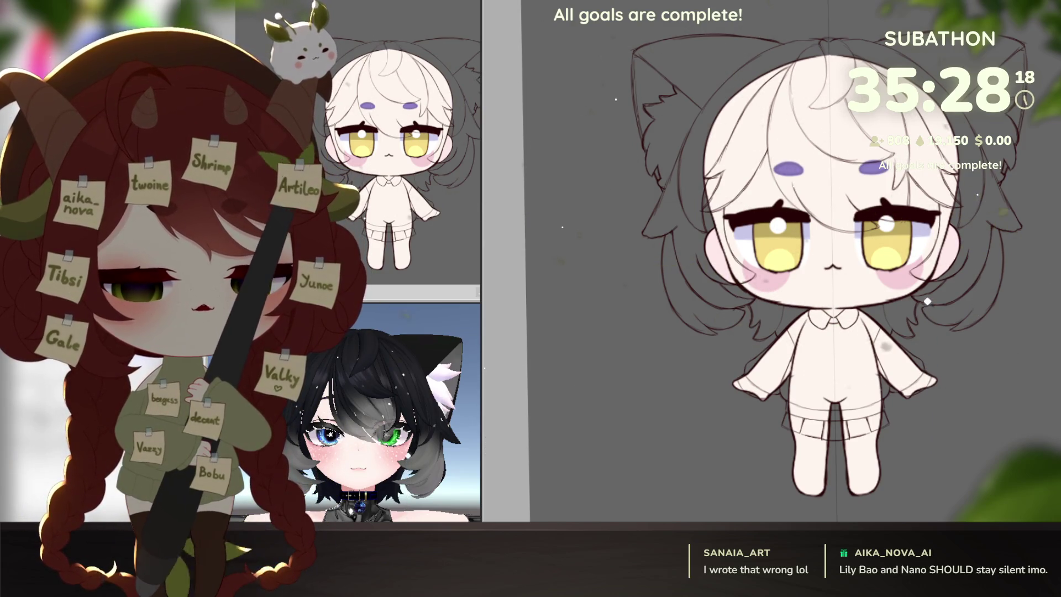
pyautogui.hotkey('ctrl', 'z')
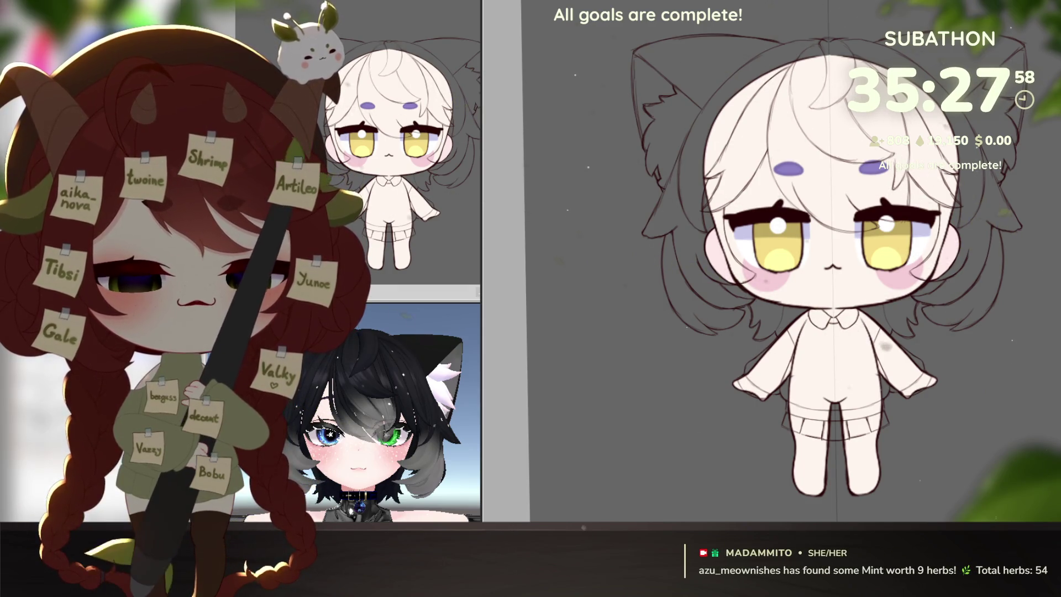
pyautogui.scroll(1, 956, 349)
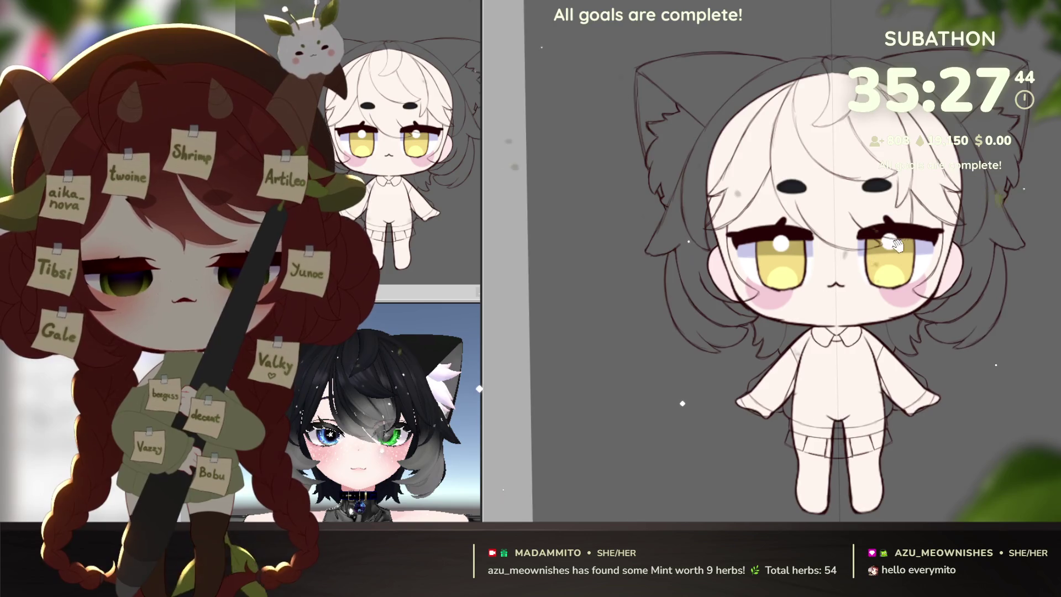
pyautogui.scroll(1, 830, 273)
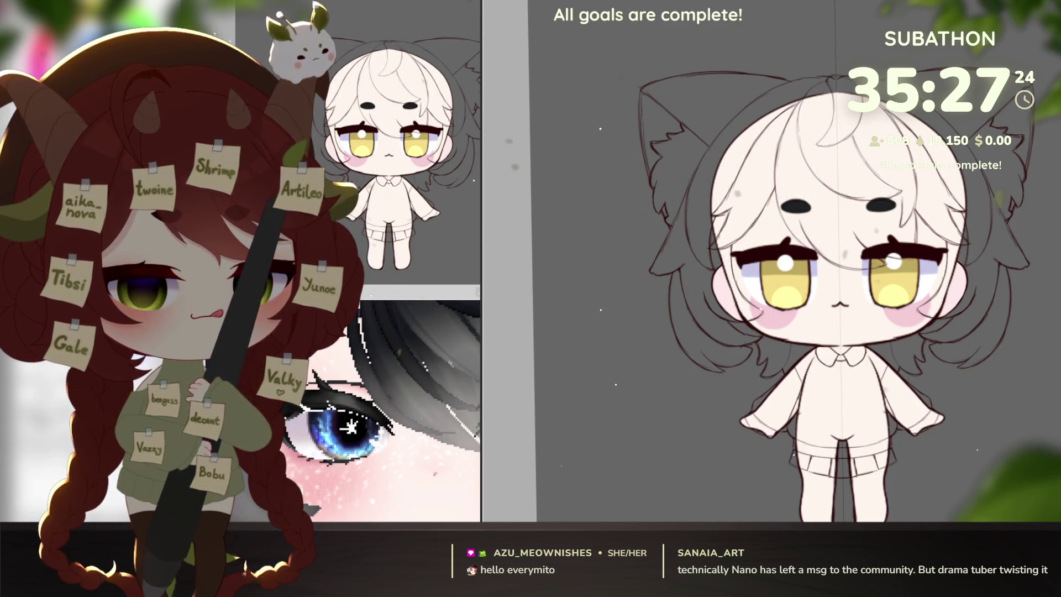
# Recolour the irises blue from the reference, then hue-shift the right eye green.
pyautogui.click(779, 292)
pyautogui.moveTo(415, 464)
pyautogui.mouseDown()
pyautogui.moveTo(440, 461)
pyautogui.moveTo(357, 431)
pyautogui.mouseUp()
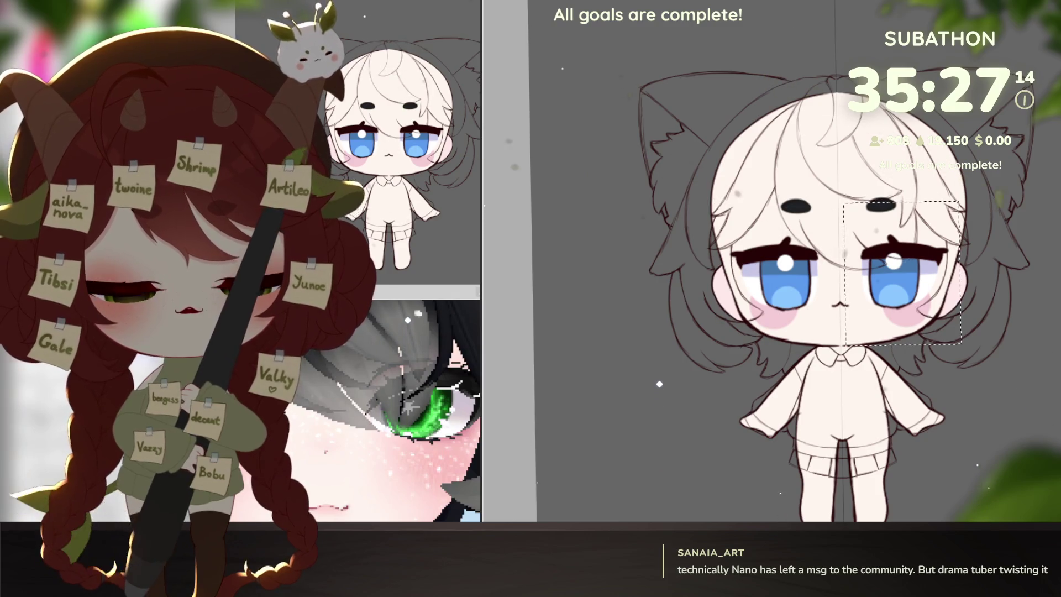
pyautogui.hotkey('ctrl', 'u')
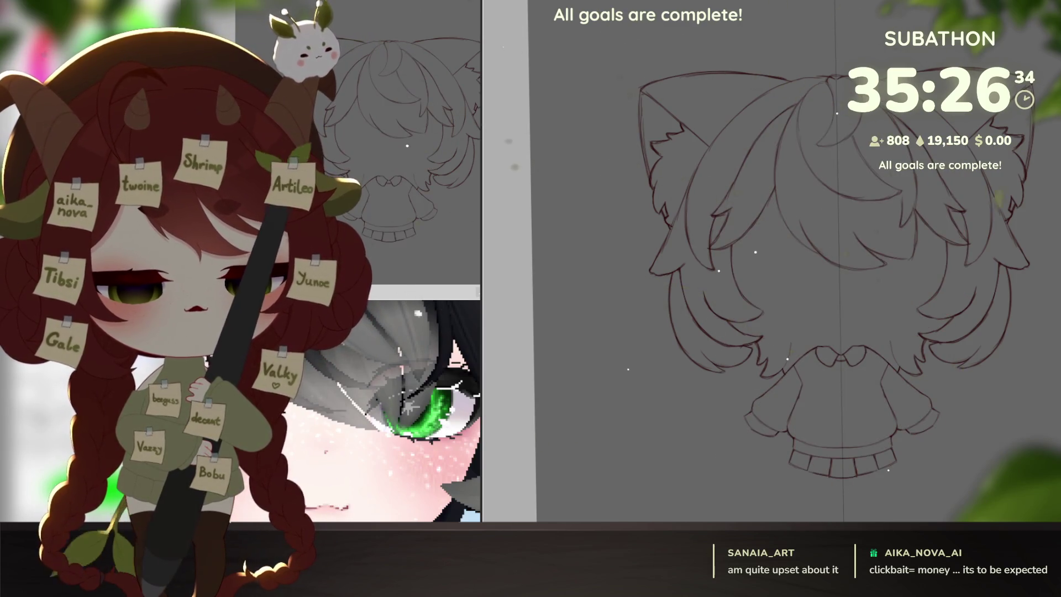
pyautogui.scroll(3, 738, 307)
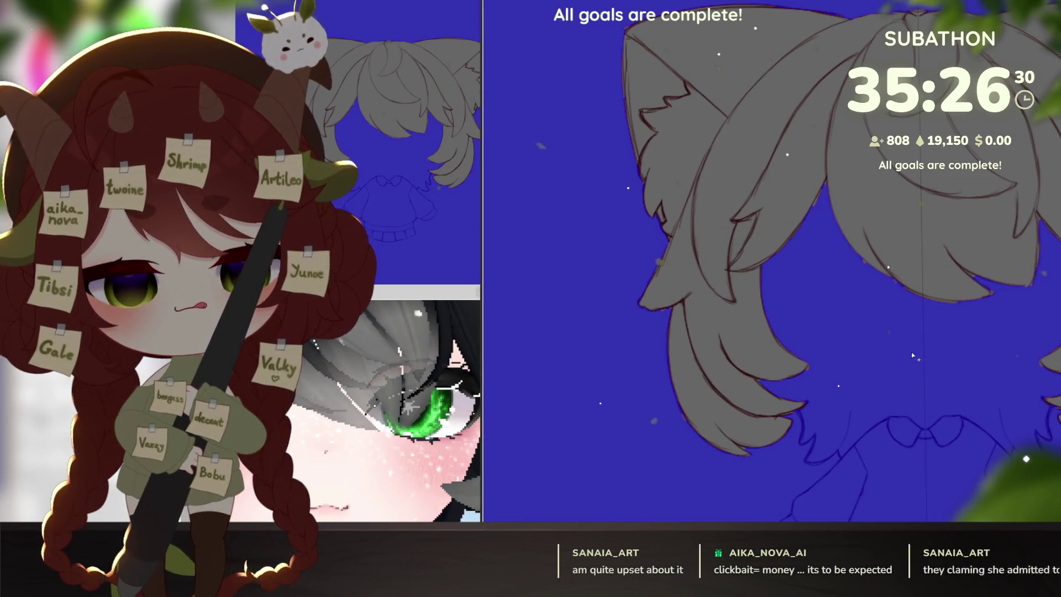
pyautogui.scroll(-3, 982, 409)
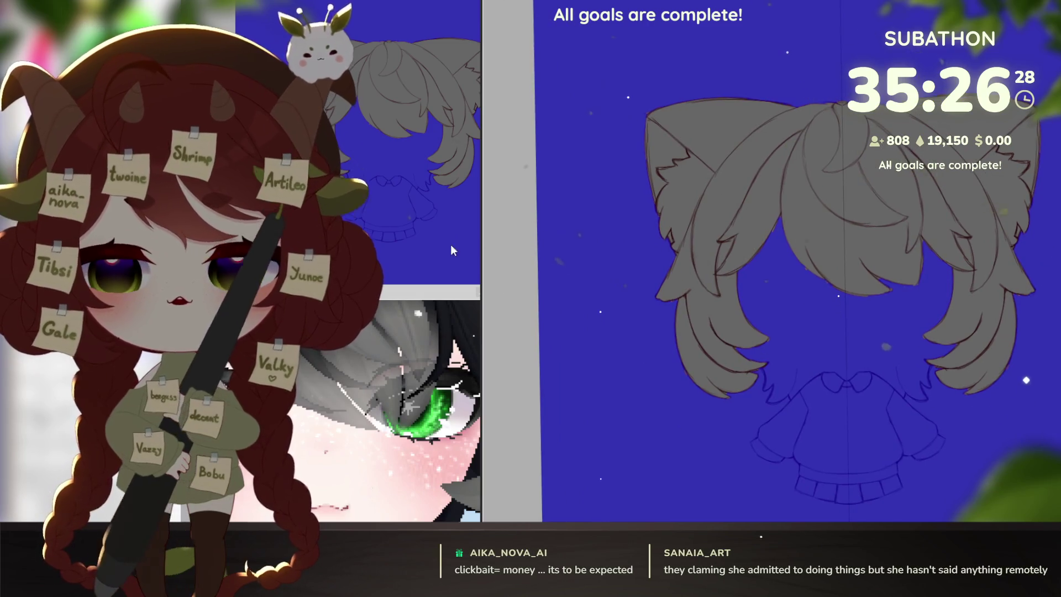
# Invert the hair mask, clear the preview and fill the hair selection near-black.
pyautogui.hotkey('ctrl', 'shift', 'i')
pyautogui.press('Delete')
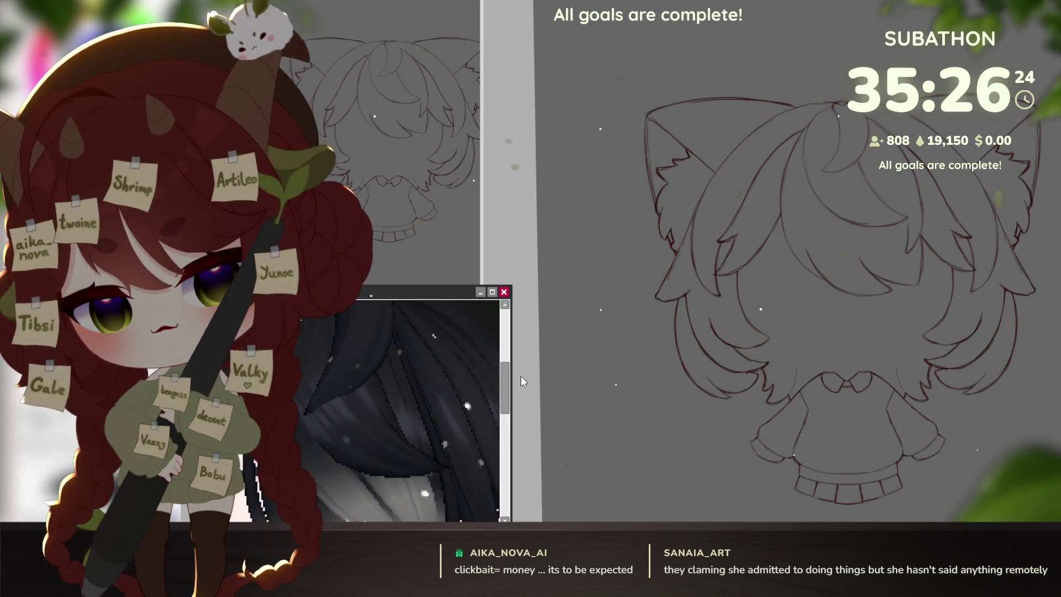
pyautogui.hotkey('alt', 'Delete')
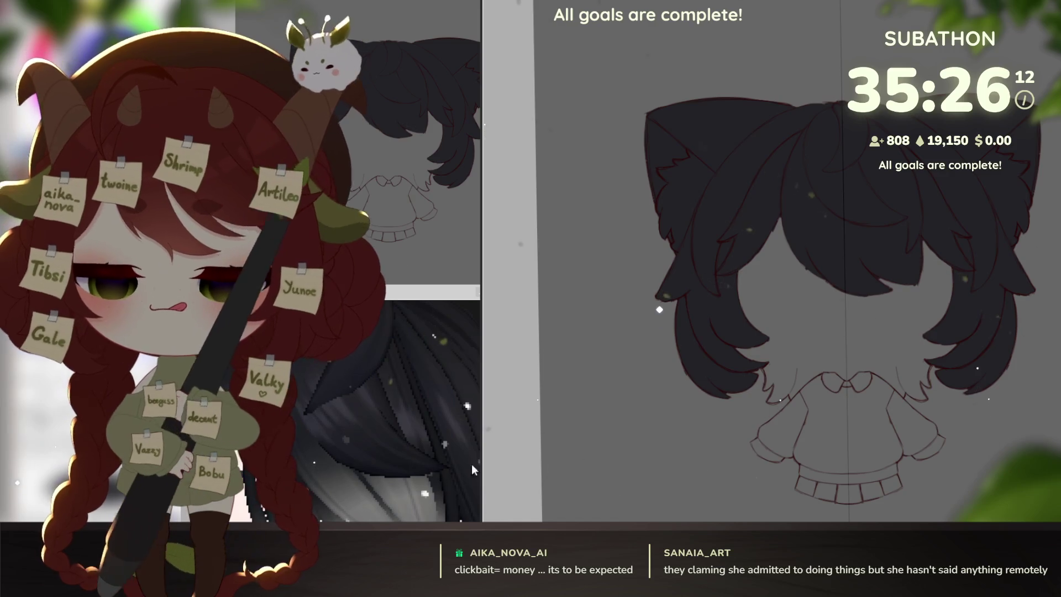
# Airbrush the hair tails and centre shading lighter so the hair fades to soft grey tips.
pyautogui.click(398, 414)
pyautogui.moveTo(372, 349); pyautogui.dragTo(424, 427)
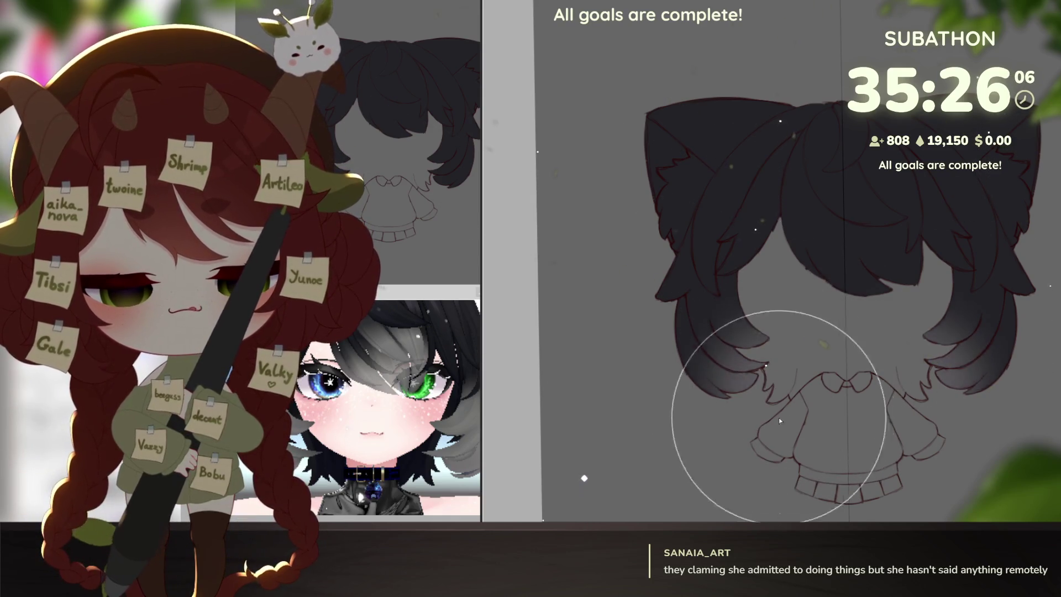
pyautogui.moveTo(771, 385)
pyautogui.mouseDown()
pyautogui.moveTo(749, 415)
pyautogui.moveTo(753, 396)
pyautogui.moveTo(762, 483)
pyautogui.mouseUp()
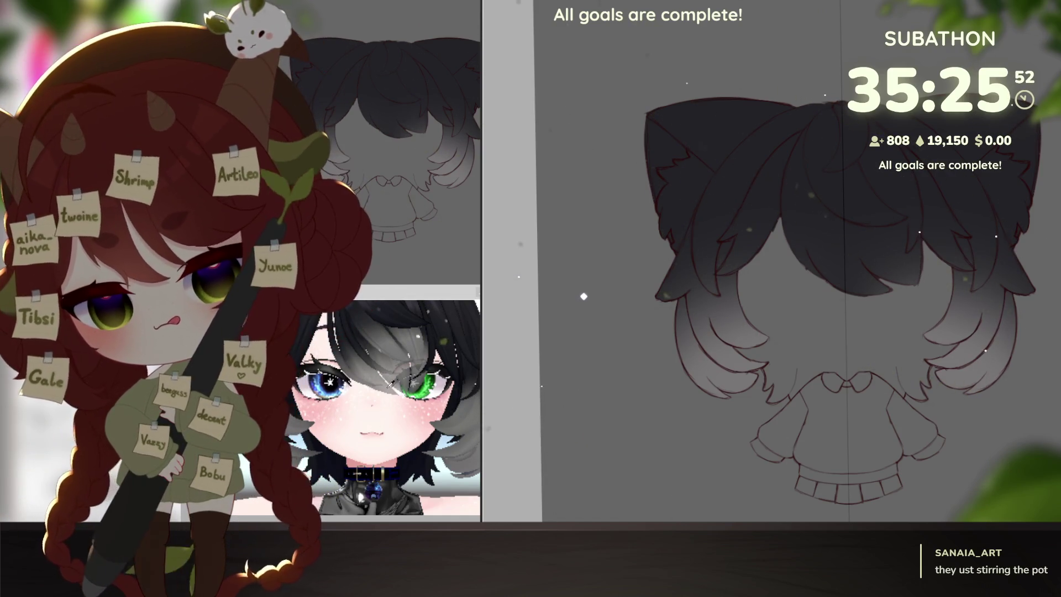
pyautogui.moveTo(888, 314); pyautogui.dragTo(838, 265)
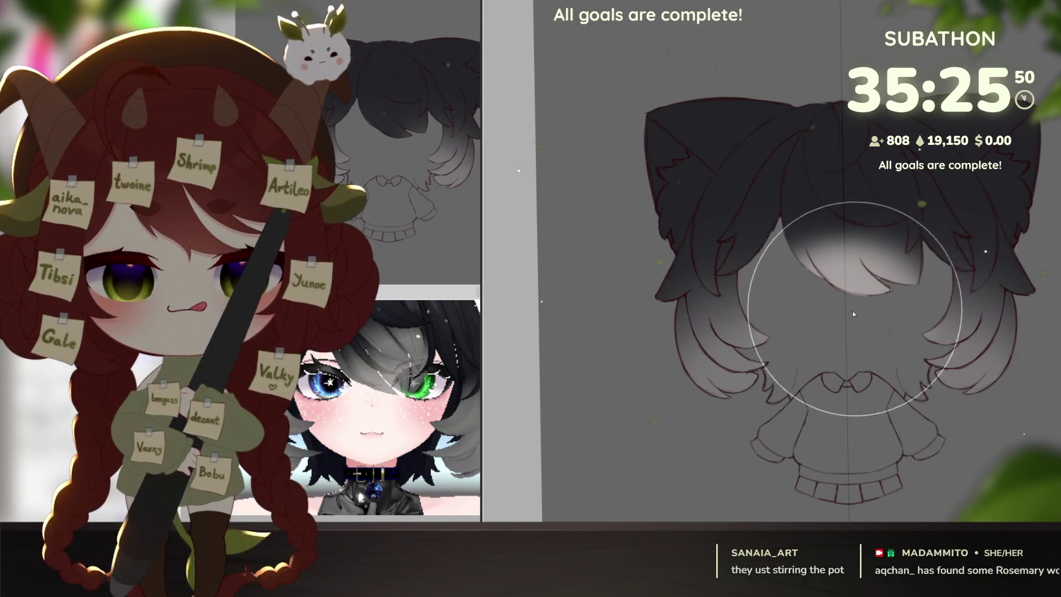
pyautogui.moveTo(954, 464); pyautogui.dragTo(962, 447)
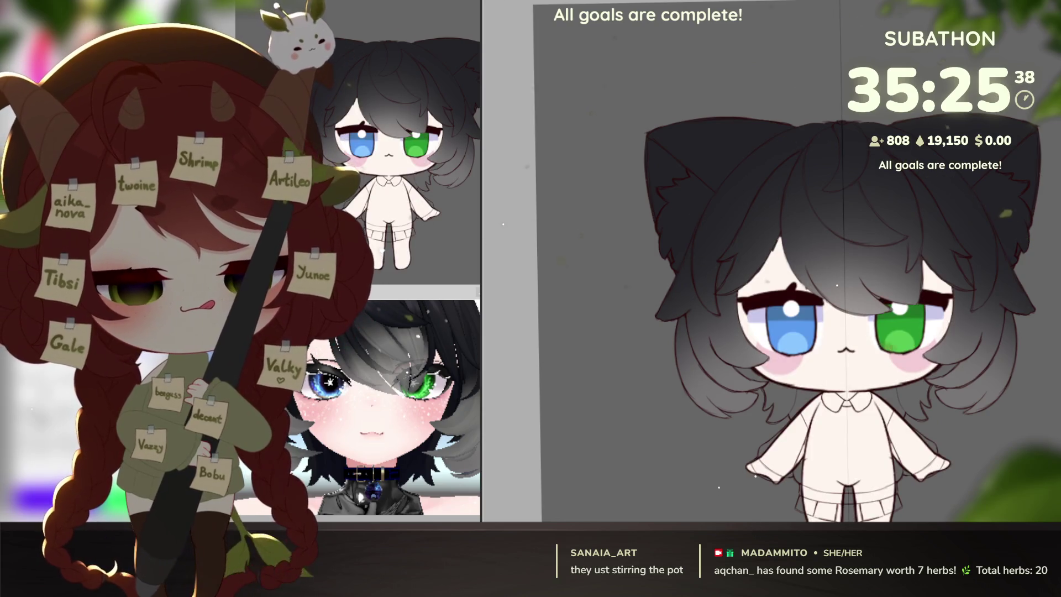
# Hide the hair layer so the bald head shows above the blue and green eyes.
pyautogui.moveTo(794, 311); pyautogui.dragTo(773, 299)
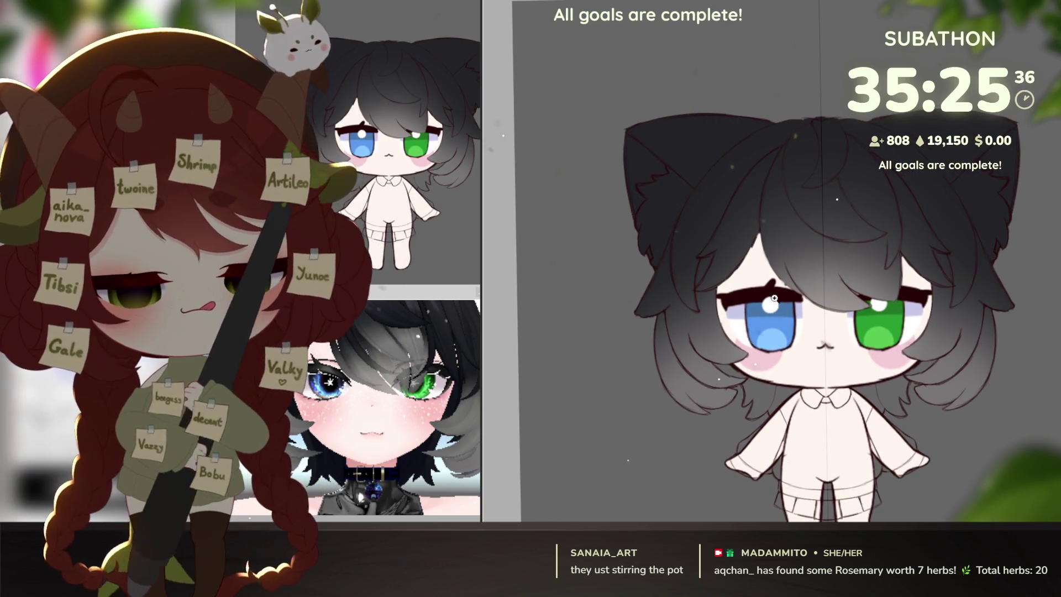
pyautogui.scroll(5, 773, 298)
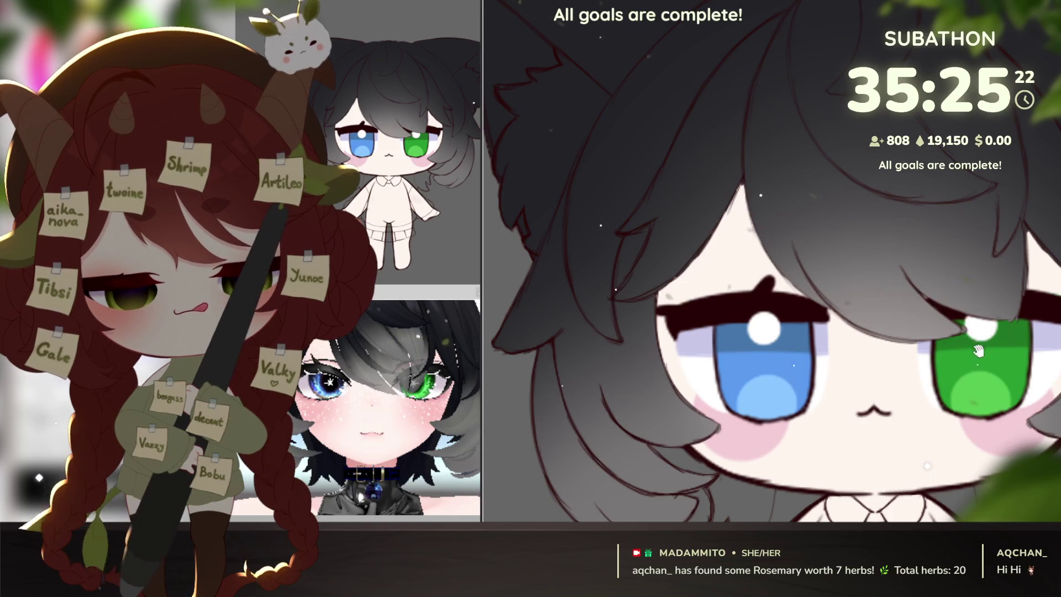
pyautogui.scroll(-2, 978, 350)
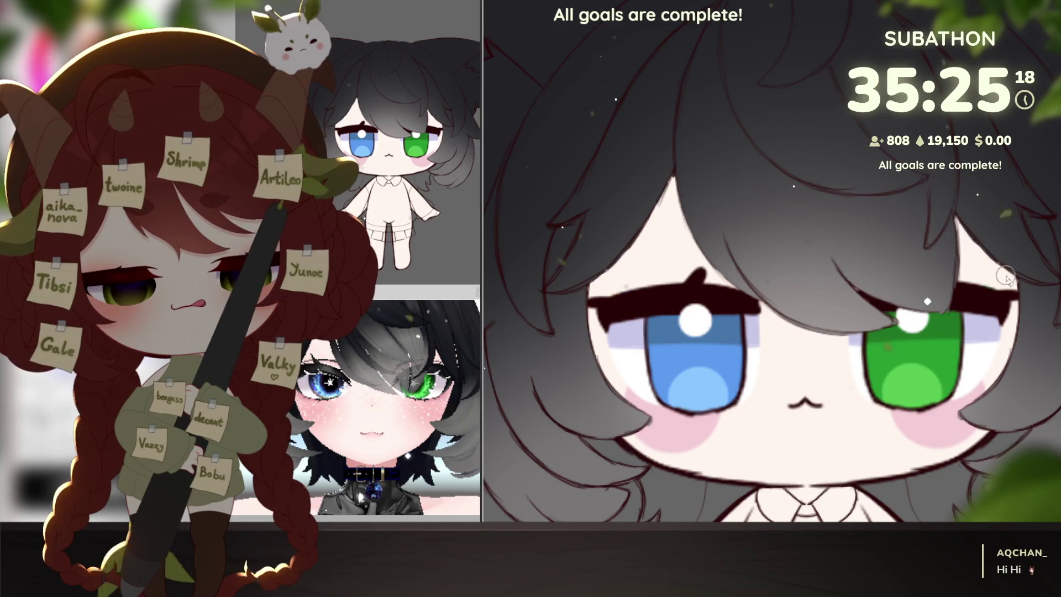
pyautogui.scroll(2, 960, 381)
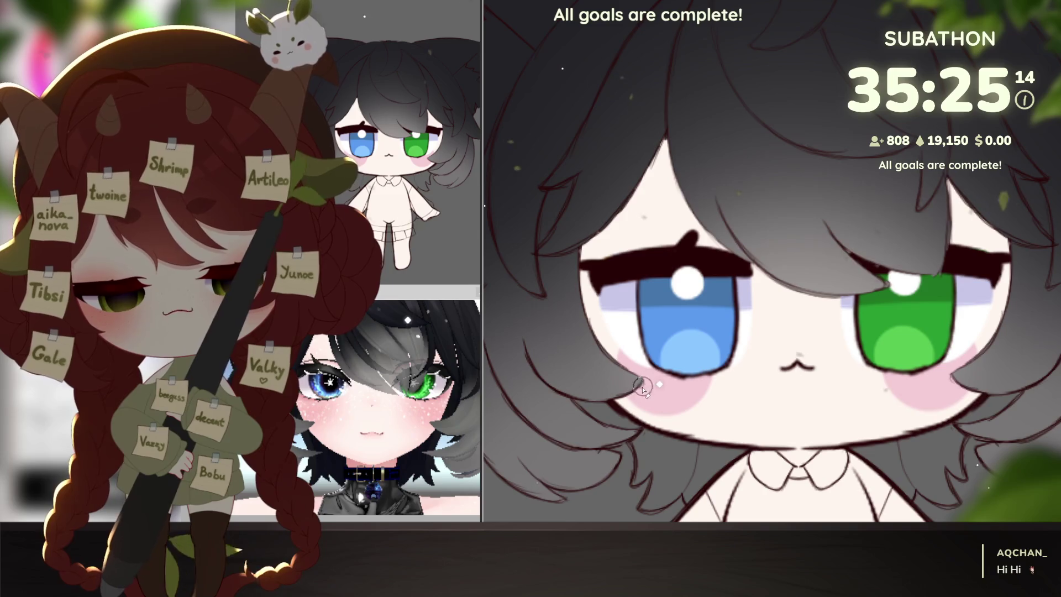
pyautogui.scroll(2, 643, 387)
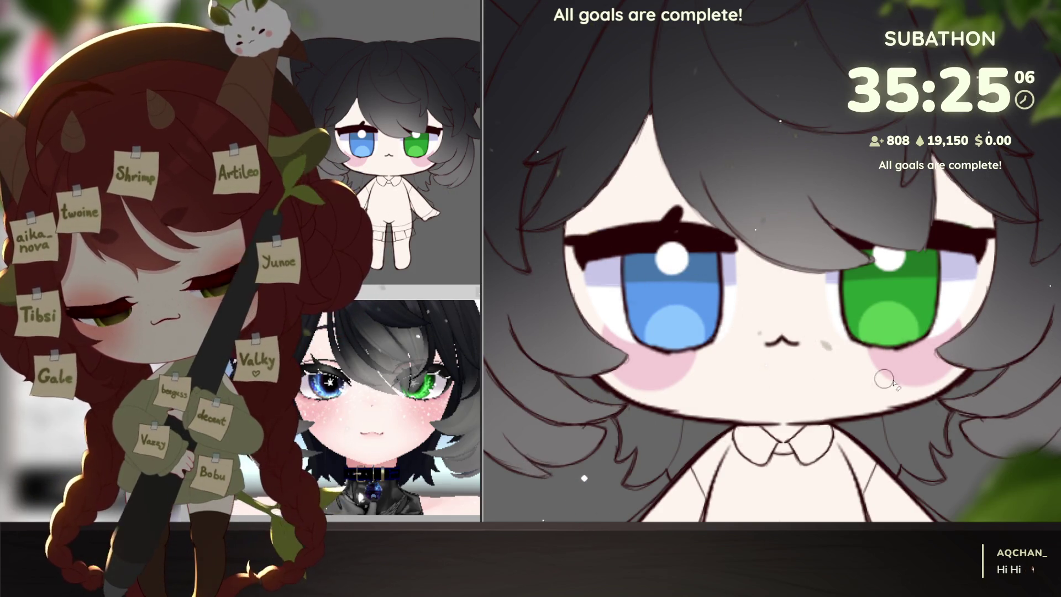
pyautogui.scroll(-5, 955, 406)
pyautogui.scroll(-1, 955, 406)
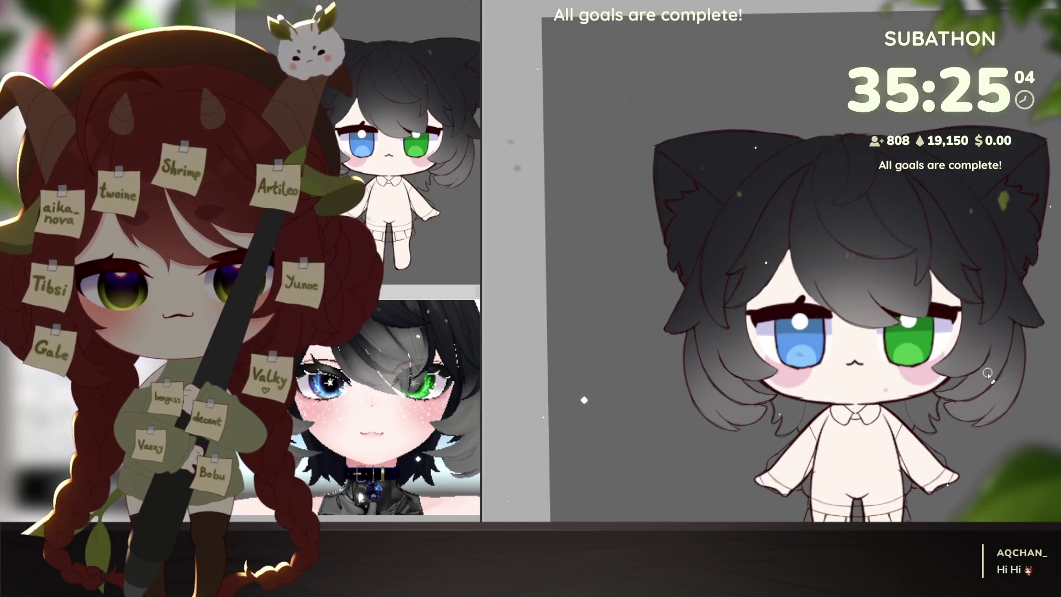
pyautogui.scroll(1, 987, 373)
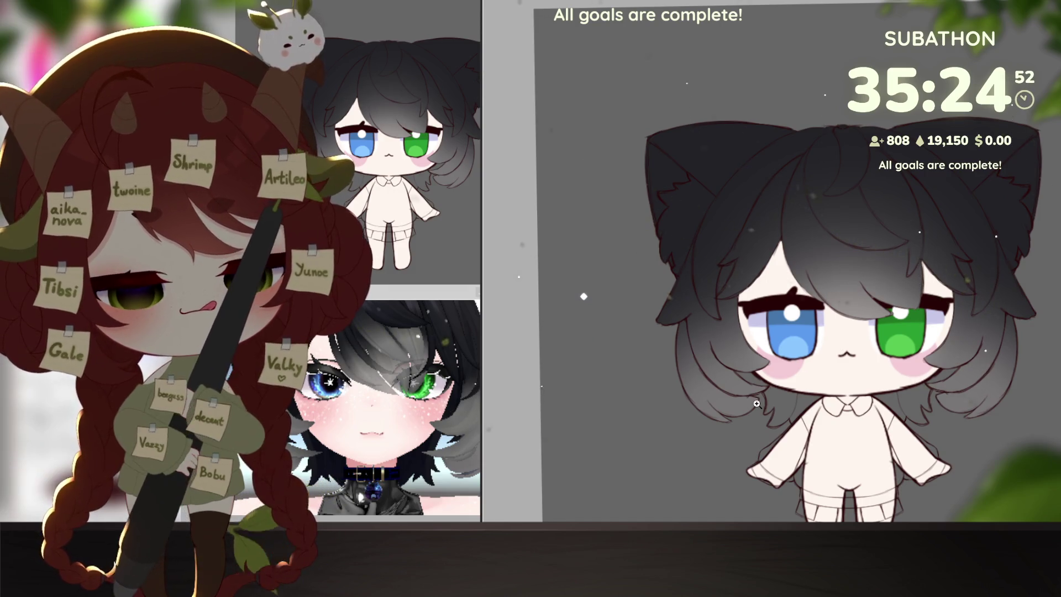
pyautogui.scroll(3, 762, 387)
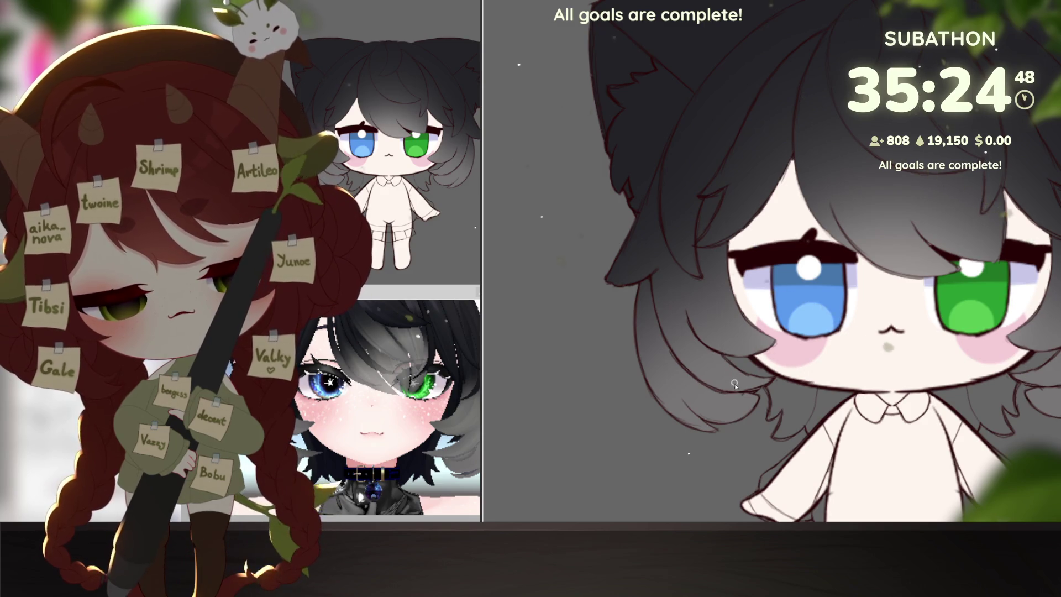
pyautogui.hotkey('ctrl', 'z')
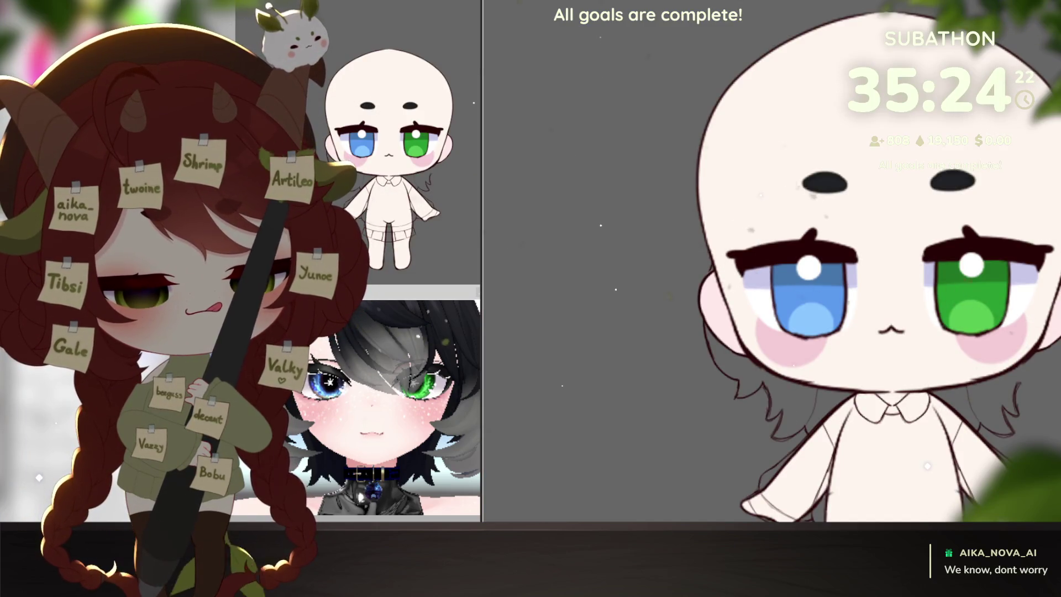
# Isolate the back-hair outline sketch and undo the latest strokes on the hair tips.
pyautogui.moveTo(978, 474); pyautogui.dragTo(887, 483)
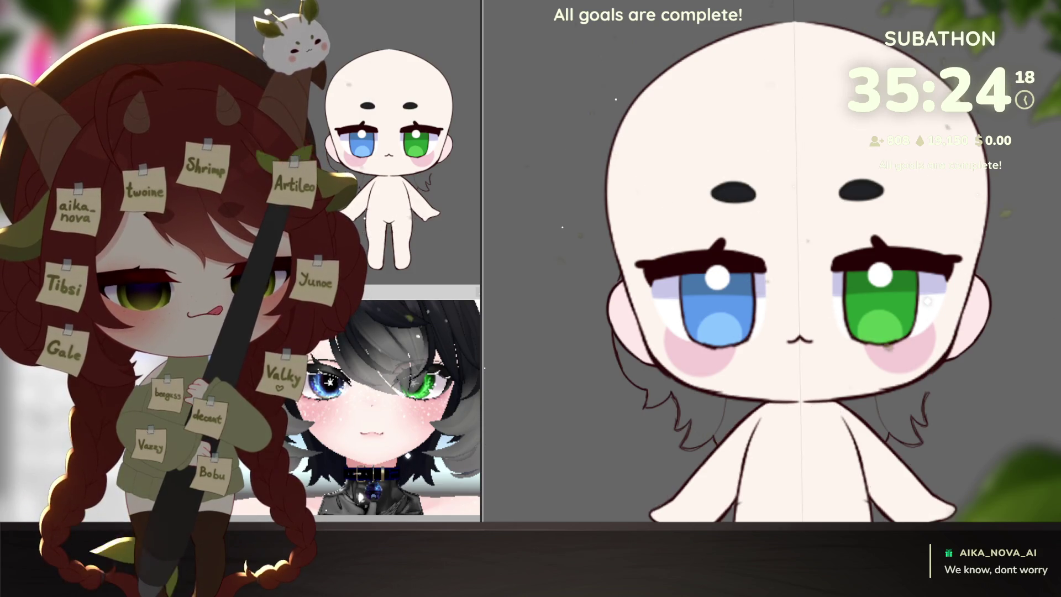
pyautogui.hotkey('ctrl', 'z')
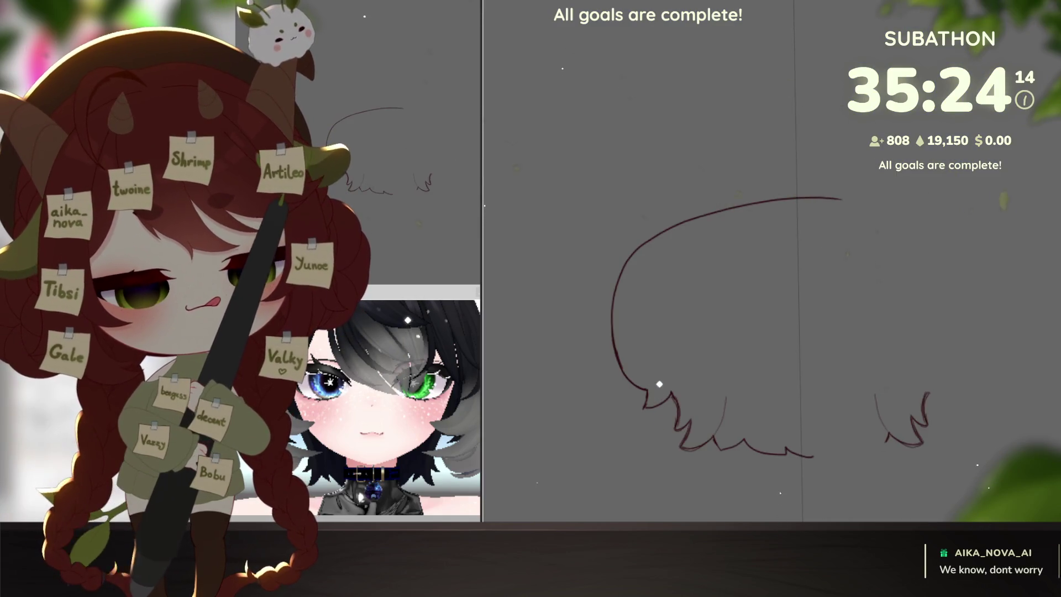
pyautogui.moveTo(721, 399); pyautogui.dragTo(776, 390)
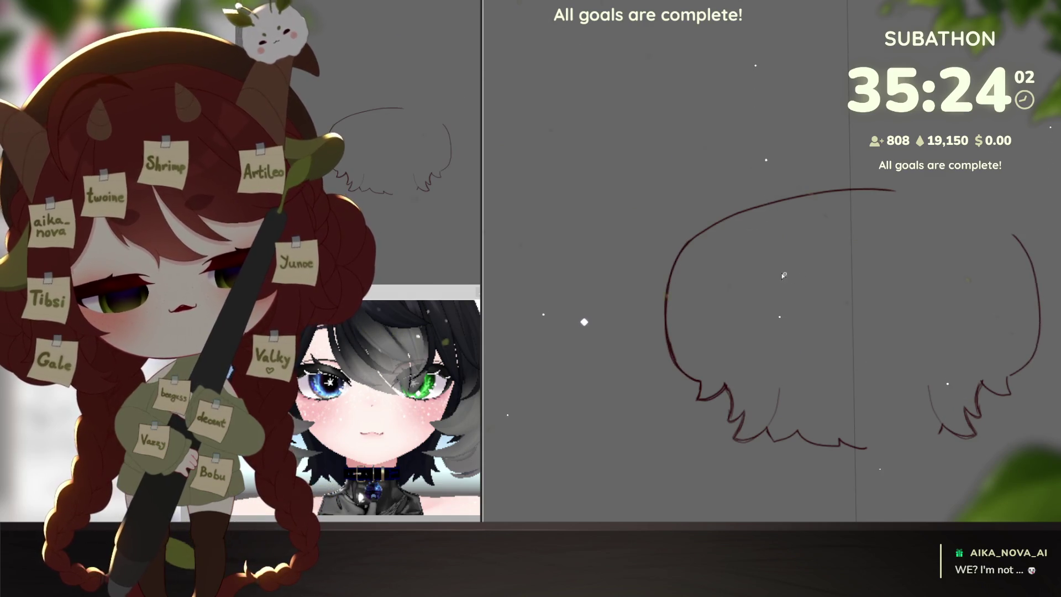
pyautogui.moveTo(888, 252); pyautogui.dragTo(848, 211)
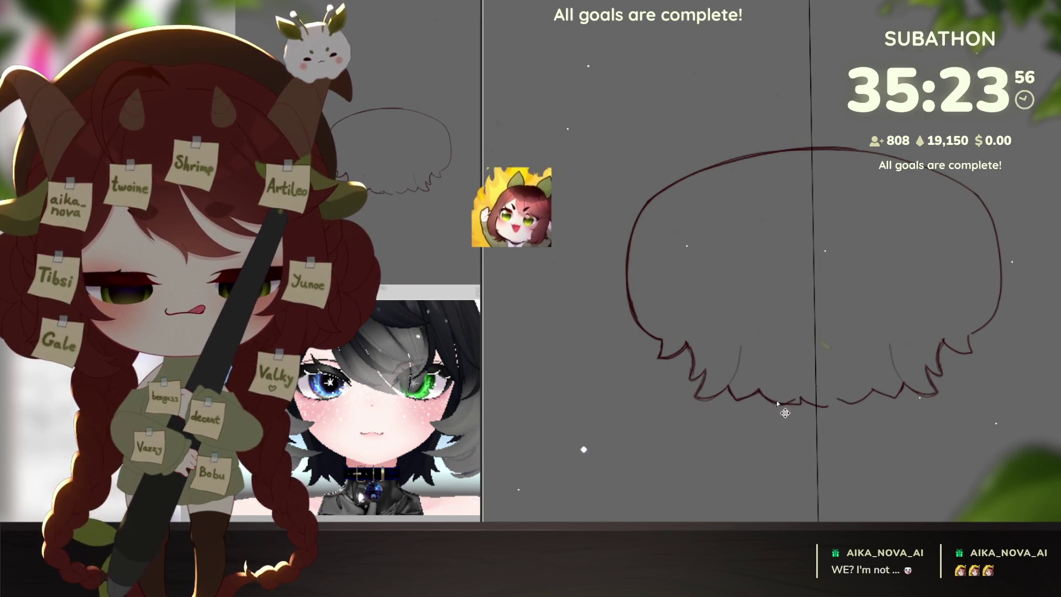
pyautogui.hotkey('ctrl', 'z')
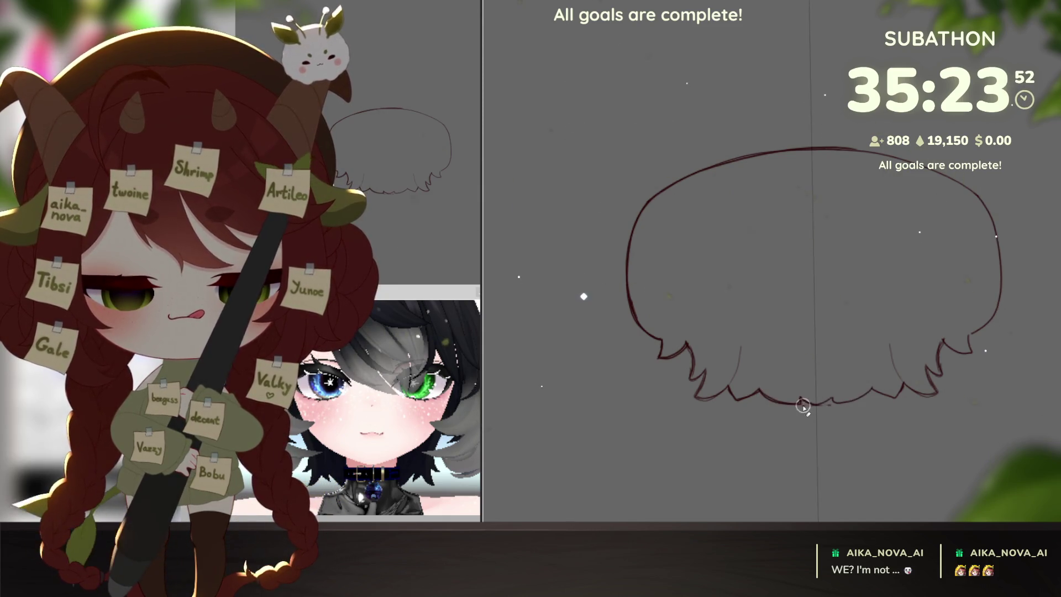
pyautogui.scroll(-3, 829, 413)
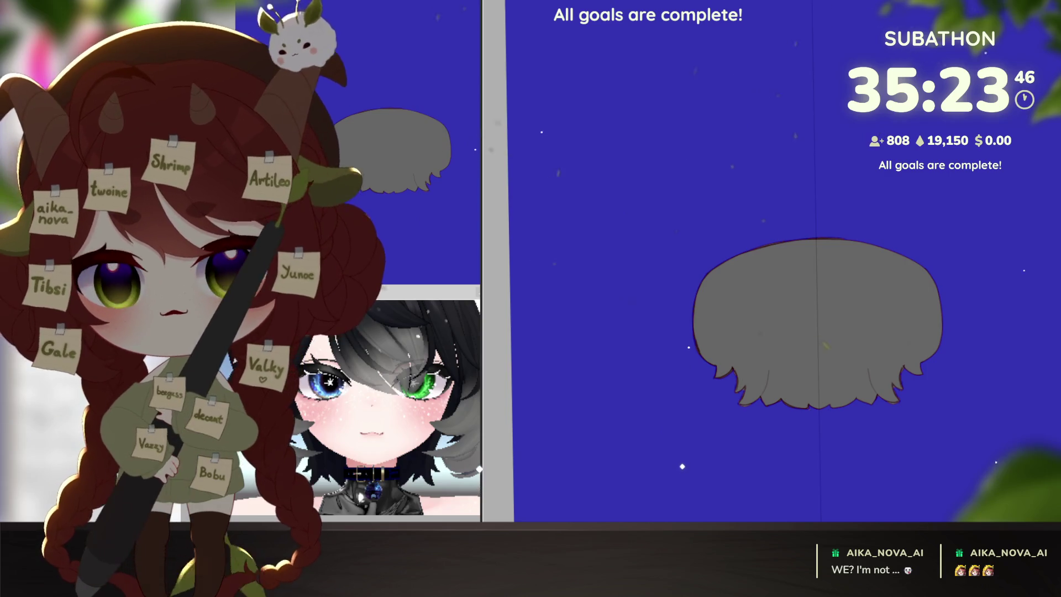
# Select inside the back-hair outline and fill it with the dark hair colour.
pyautogui.click(816, 324)
pyautogui.hotkey('ctrl', 'z')
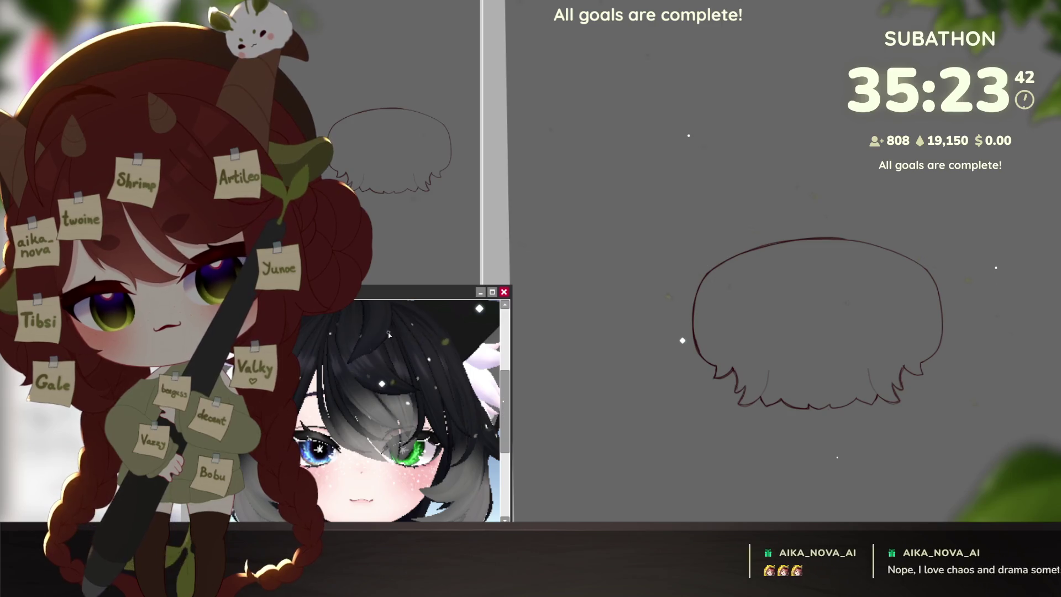
pyautogui.click(817, 324)
pyautogui.hotkey('alt', 'BackSpace')
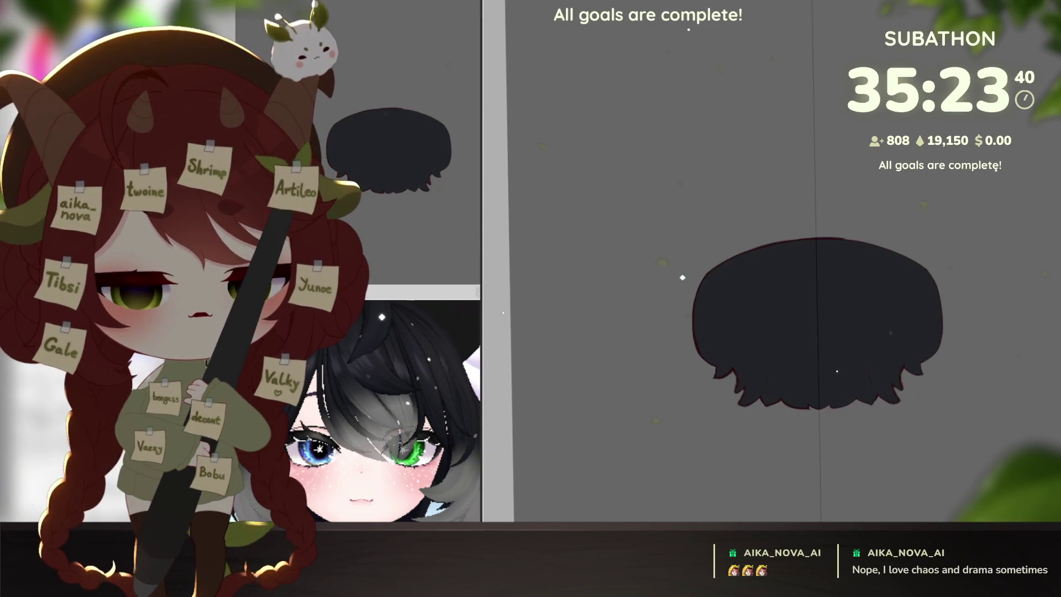
# Show the hidden character and clothes layers again so the full chibi is visible.
pyautogui.hotkey('ctrl', 'shift', 'h')
pyautogui.hotkey('ctrl', 'shift', 'h')
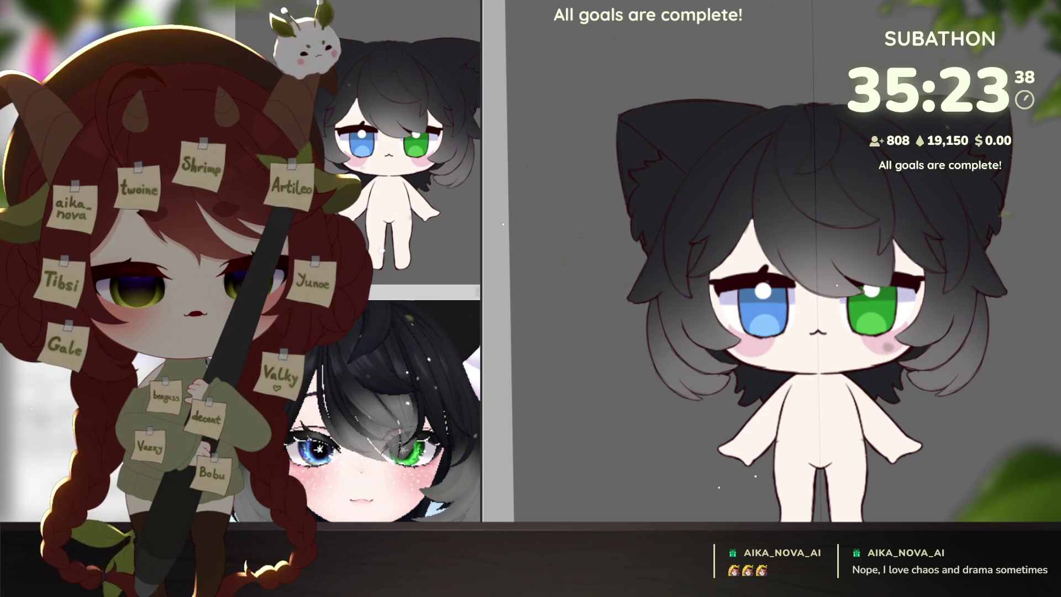
pyautogui.hotkey('ctrl', '0')
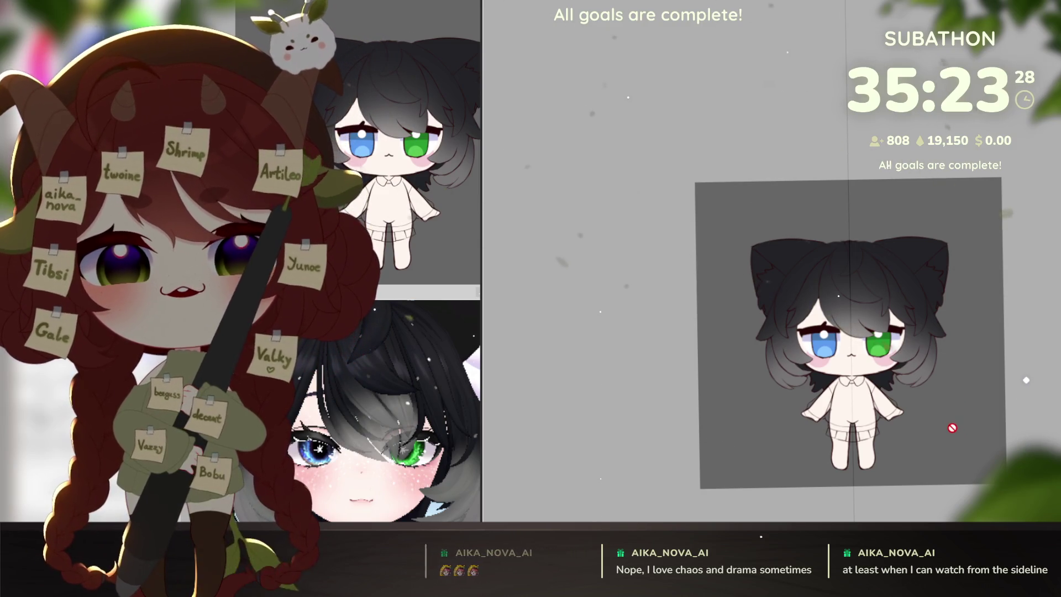
pyautogui.scroll(2, 924, 379)
pyautogui.scroll(2, 929, 415)
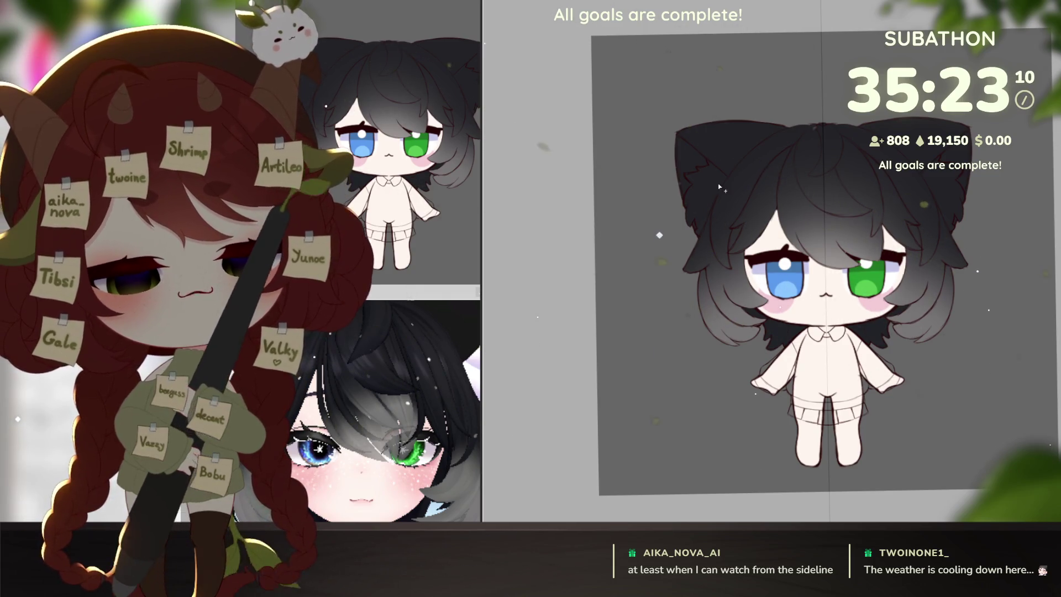
# Fill the left inner cat ear and remove its blue placeholder colour.
pyautogui.moveTo(684, 141); pyautogui.dragTo(692, 178)
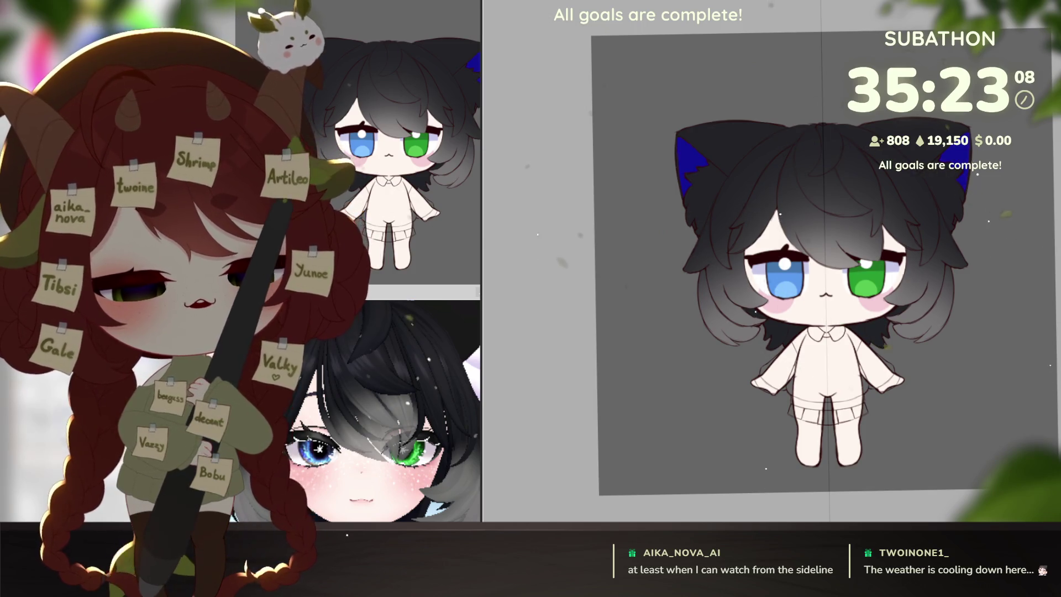
pyautogui.hotkey('ctrl', 'z')
pyautogui.scroll(3, 709, 282)
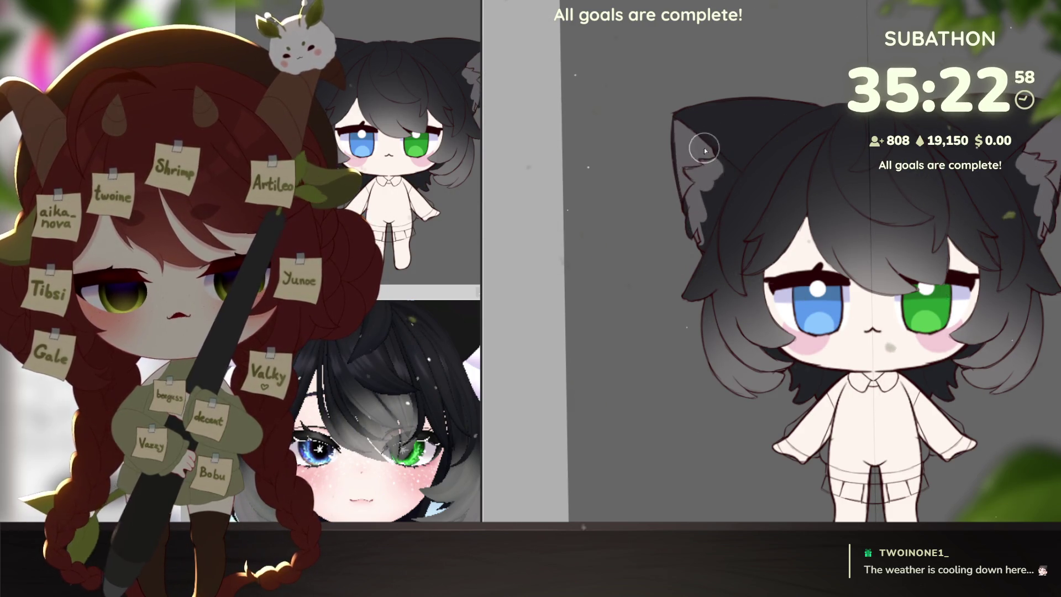
pyautogui.moveTo(847, 321); pyautogui.dragTo(792, 357)
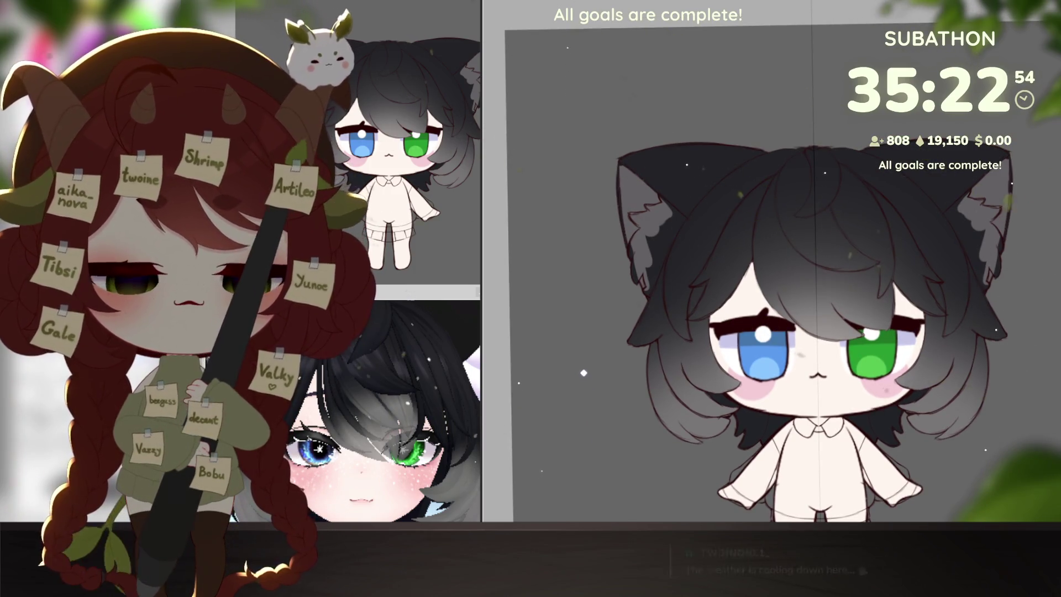
# Fill both inner ears and recolour them white.
pyautogui.click(974, 236)
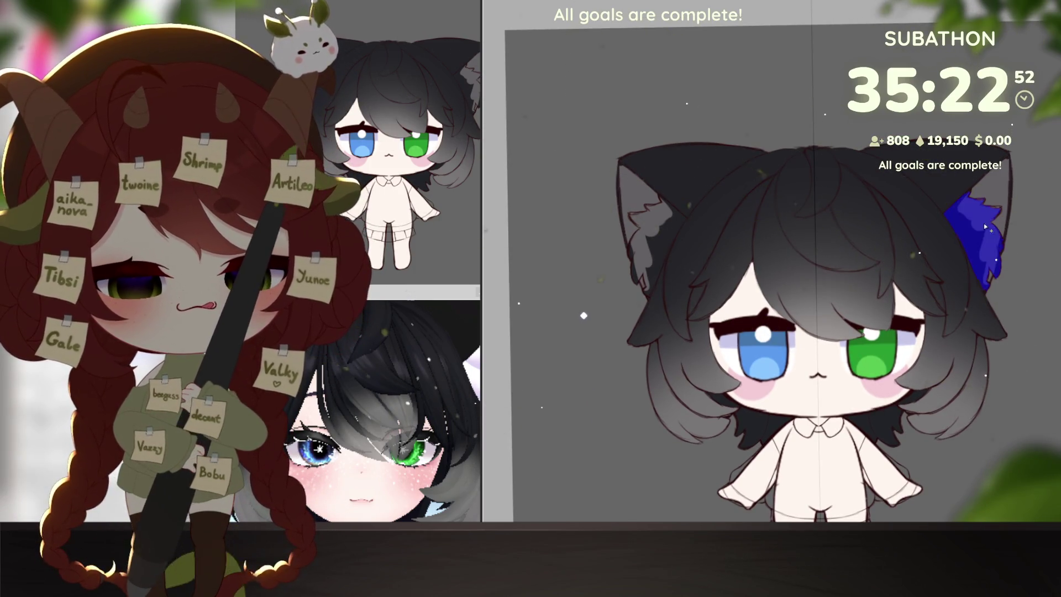
pyautogui.click(654, 245)
pyautogui.hotkey('ctrl', 'z')
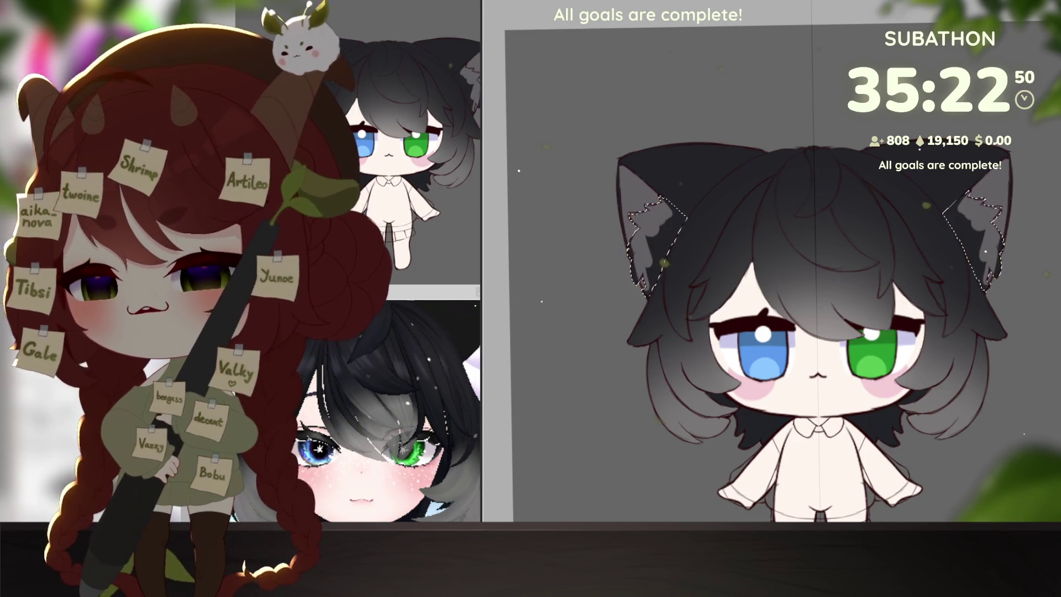
pyautogui.hotkey('ctrl', 'z')
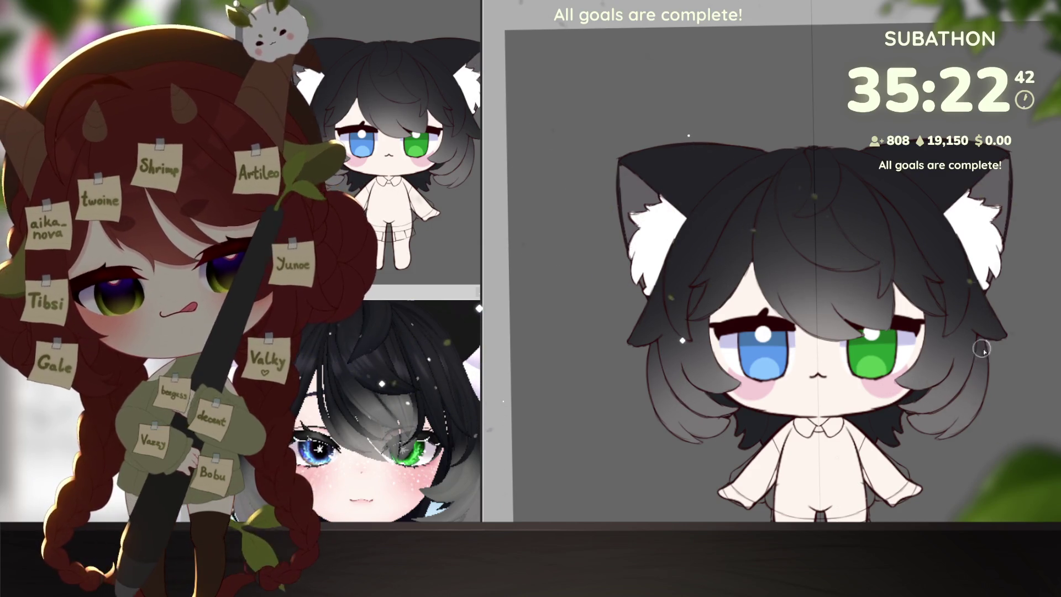
pyautogui.scroll(-5, 812, 332)
pyautogui.scroll(5, 984, 401)
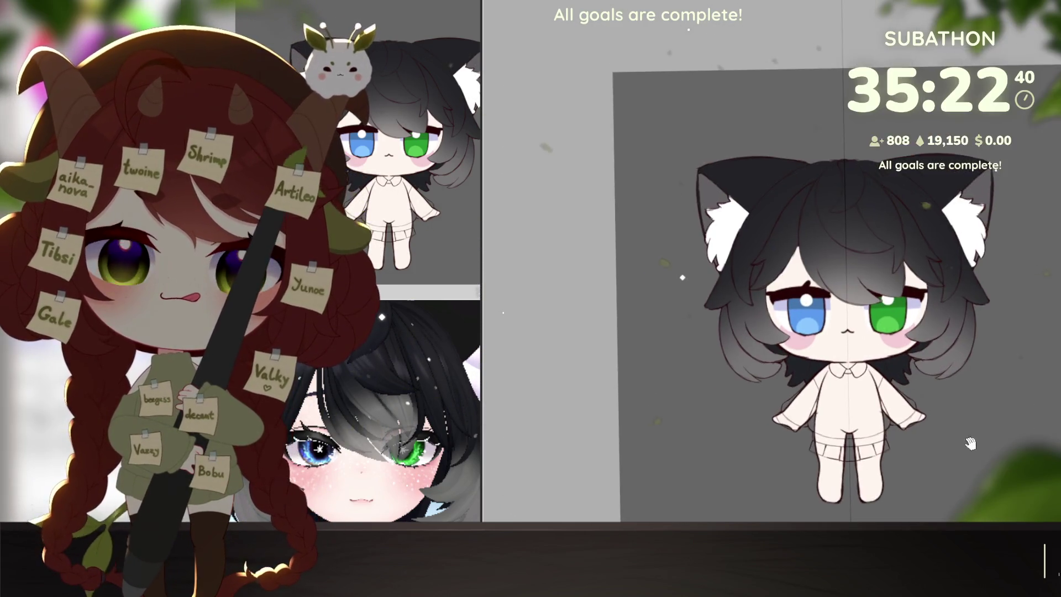
pyautogui.scroll(4, 985, 415)
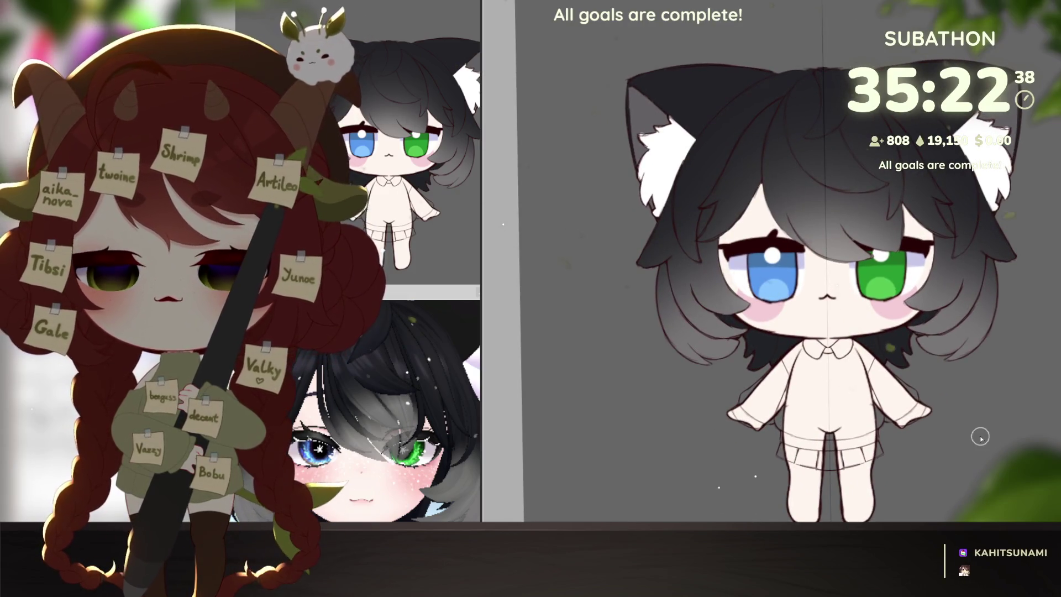
pyautogui.scroll(-3, 947, 422)
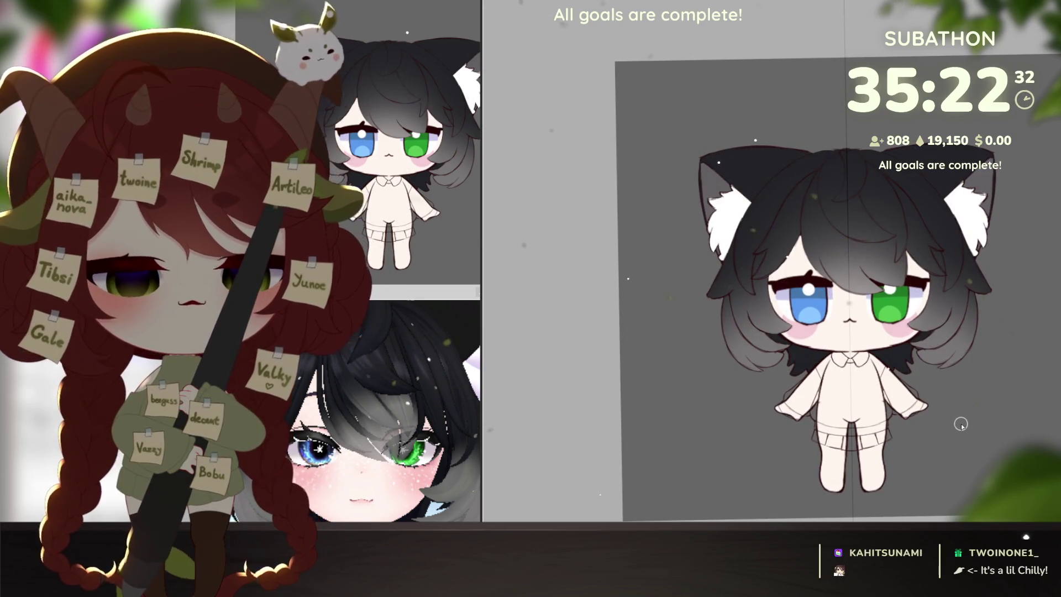
pyautogui.moveTo(963, 421); pyautogui.dragTo(977, 373)
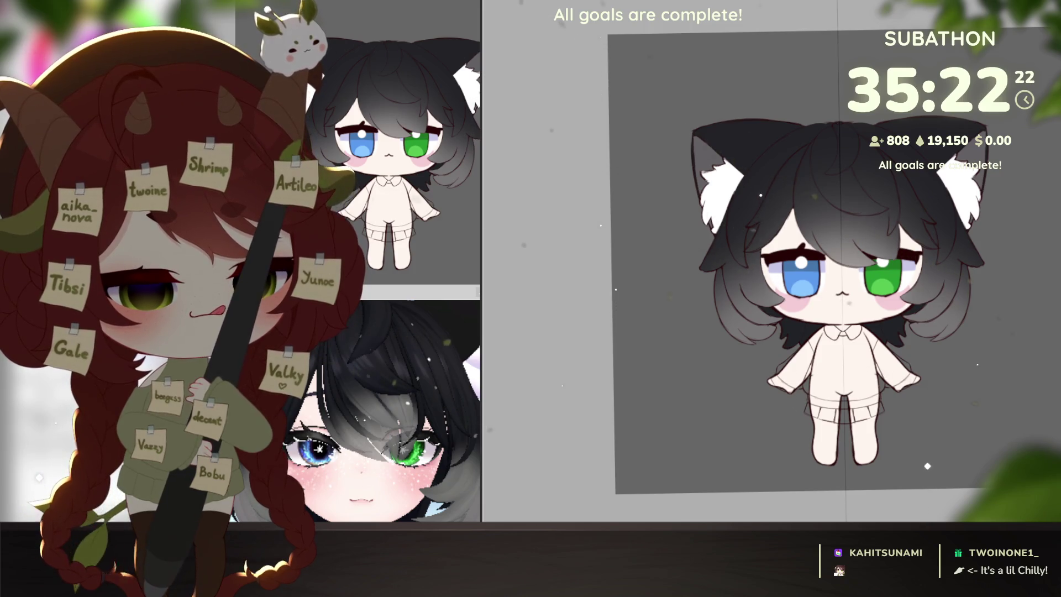
pyautogui.hotkey('ctrl', 'a')
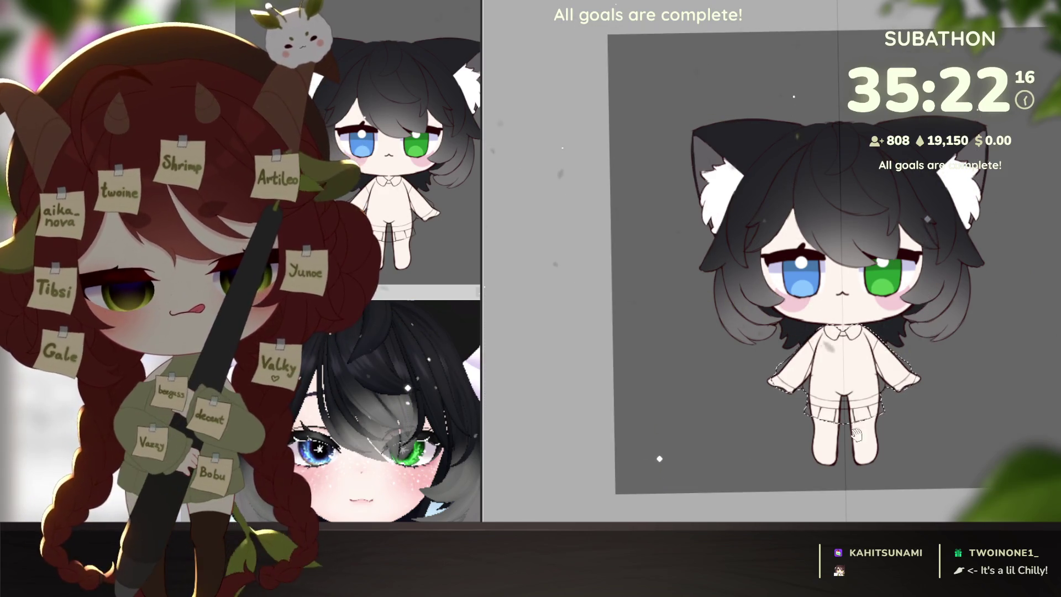
pyautogui.scroll(5, 844, 378)
pyautogui.hotkey('ctrl', 'd')
pyautogui.moveTo(390, 397); pyautogui.dragTo(437, 428)
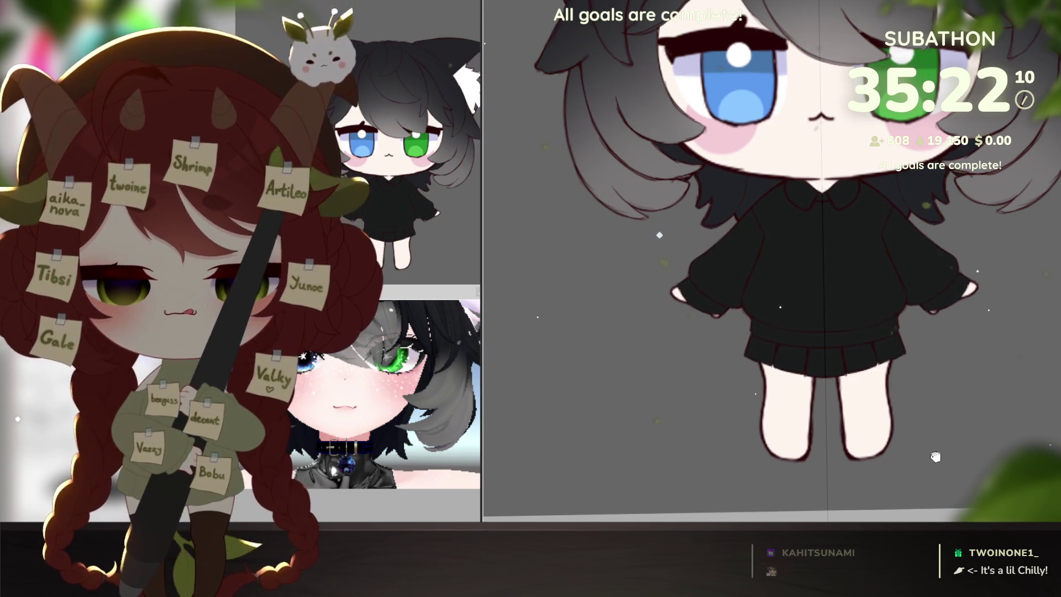
pyautogui.scroll(3, 935, 457)
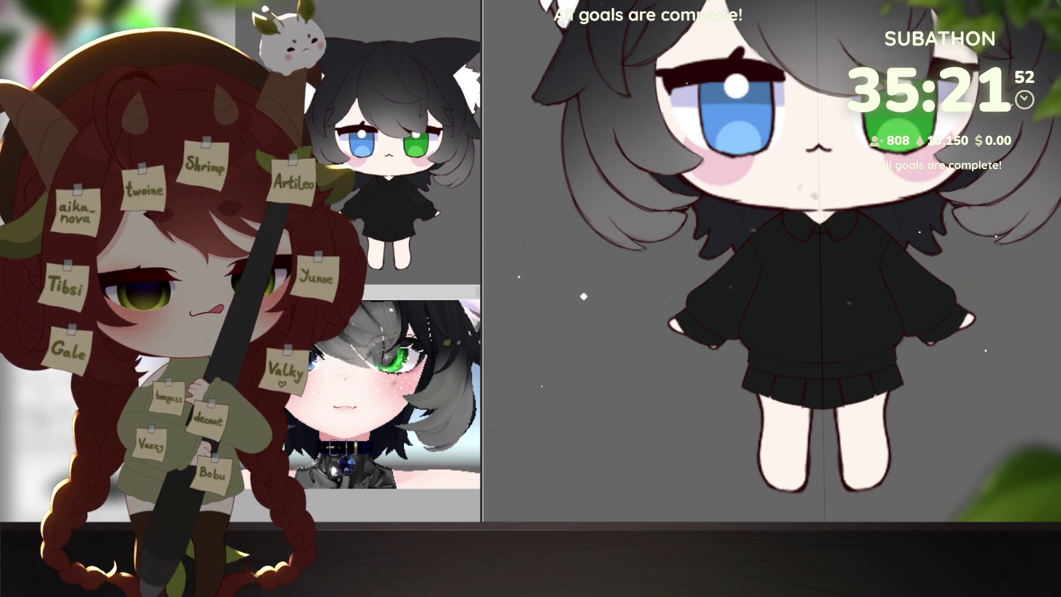
pyautogui.scroll(3, 974, 319)
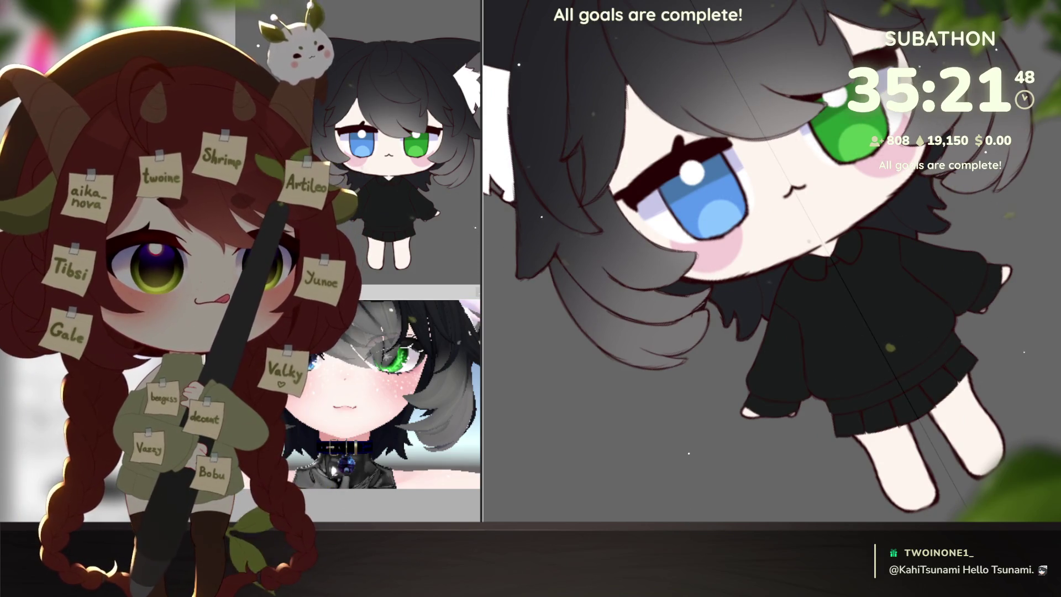
# Airbrush soft lighter shading across the black sweater, under the sleeve and along the hem.
pyautogui.moveTo(936, 357); pyautogui.dragTo(960, 385)
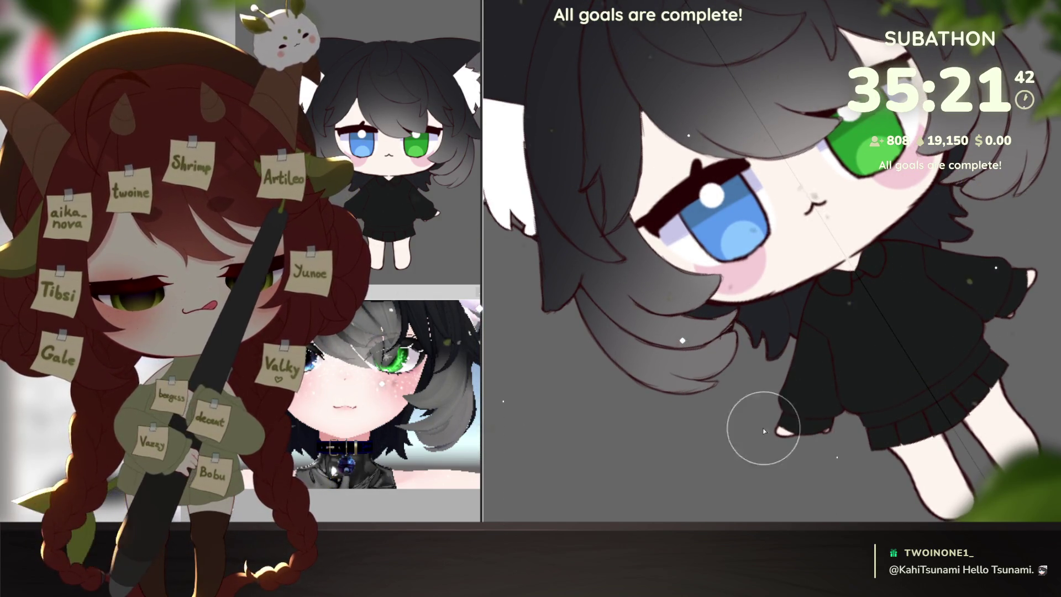
pyautogui.moveTo(747, 315); pyautogui.dragTo(770, 431)
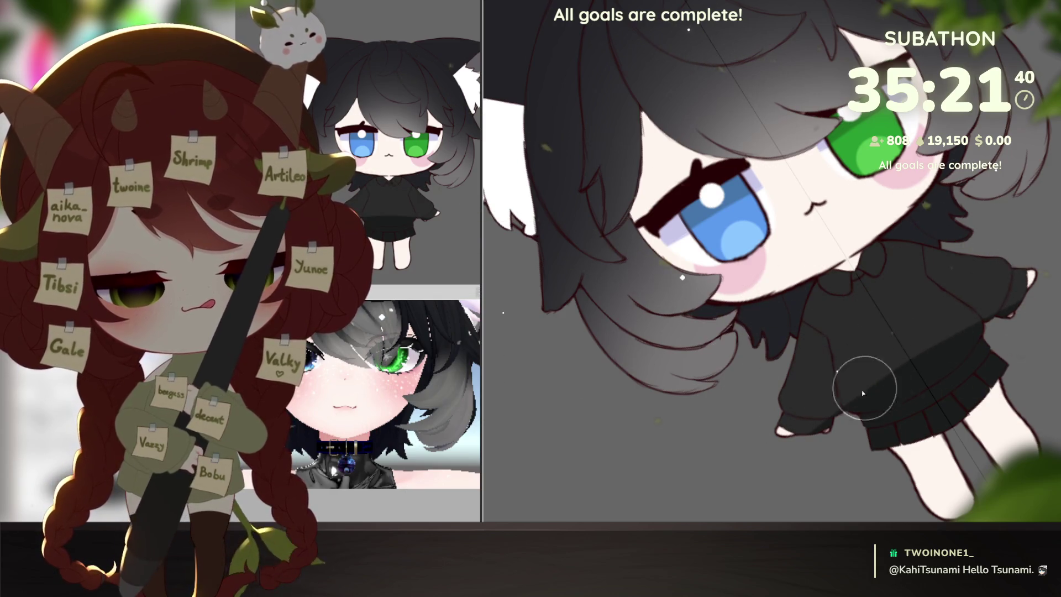
pyautogui.moveTo(862, 382); pyautogui.dragTo(827, 423)
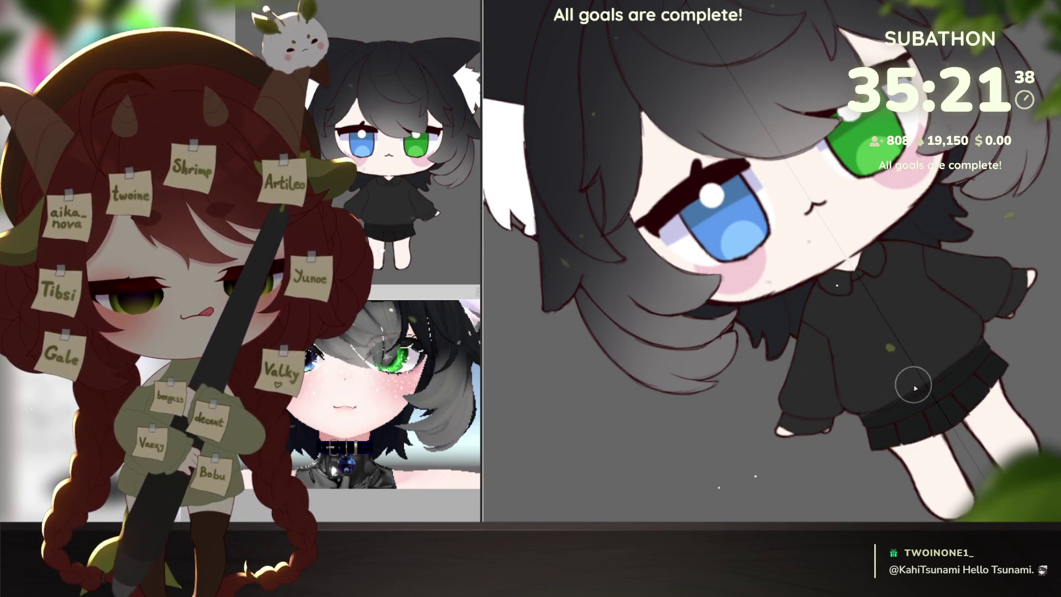
pyautogui.moveTo(912, 385); pyautogui.dragTo(921, 387)
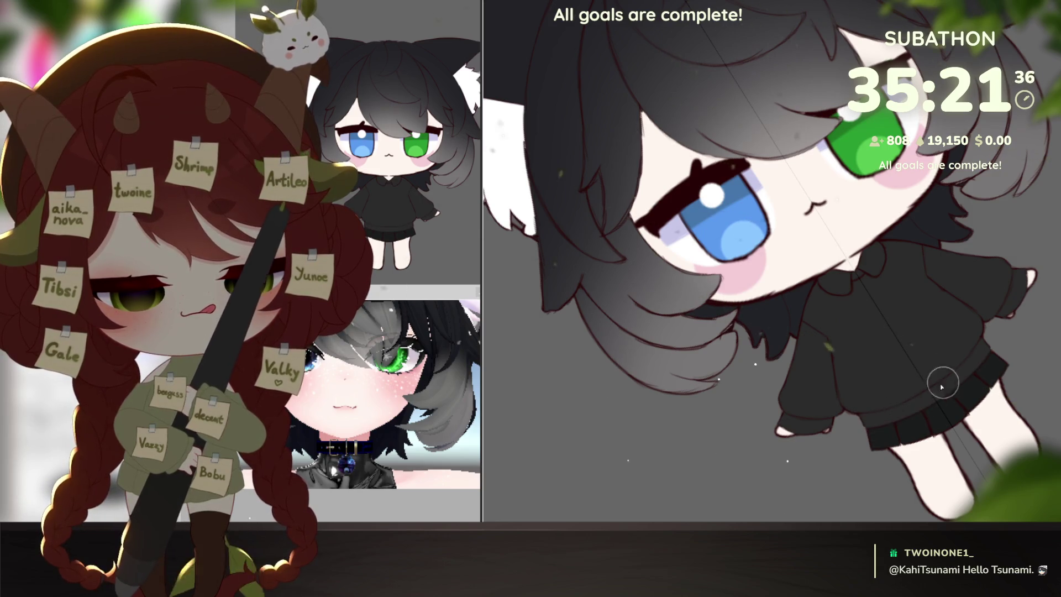
pyautogui.moveTo(953, 390); pyautogui.dragTo(992, 422)
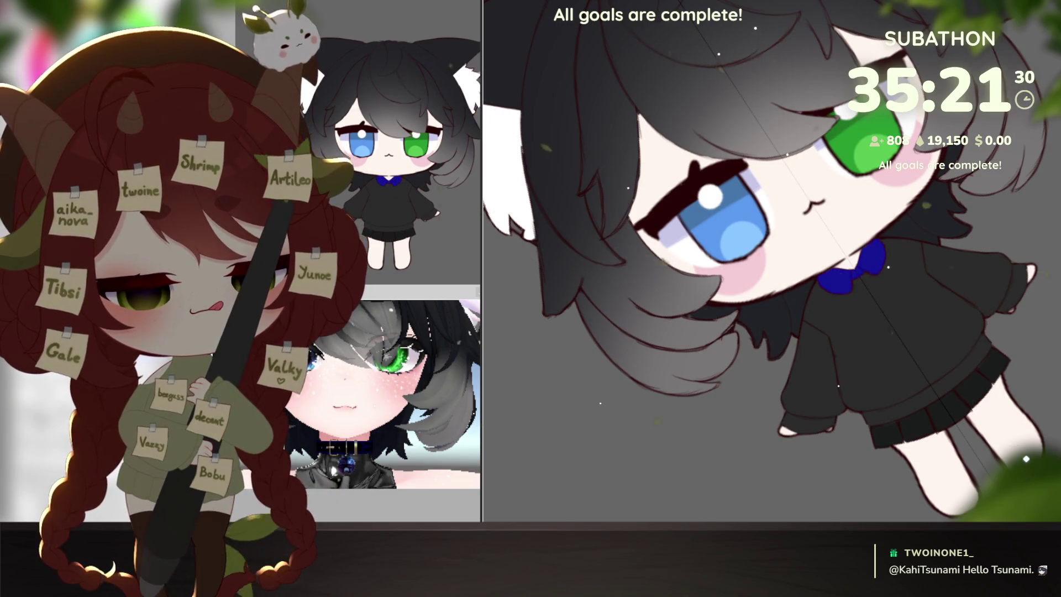
# Lasso-select the collar area to recolour it white.
pyautogui.moveTo(869, 267); pyautogui.dragTo(837, 286)
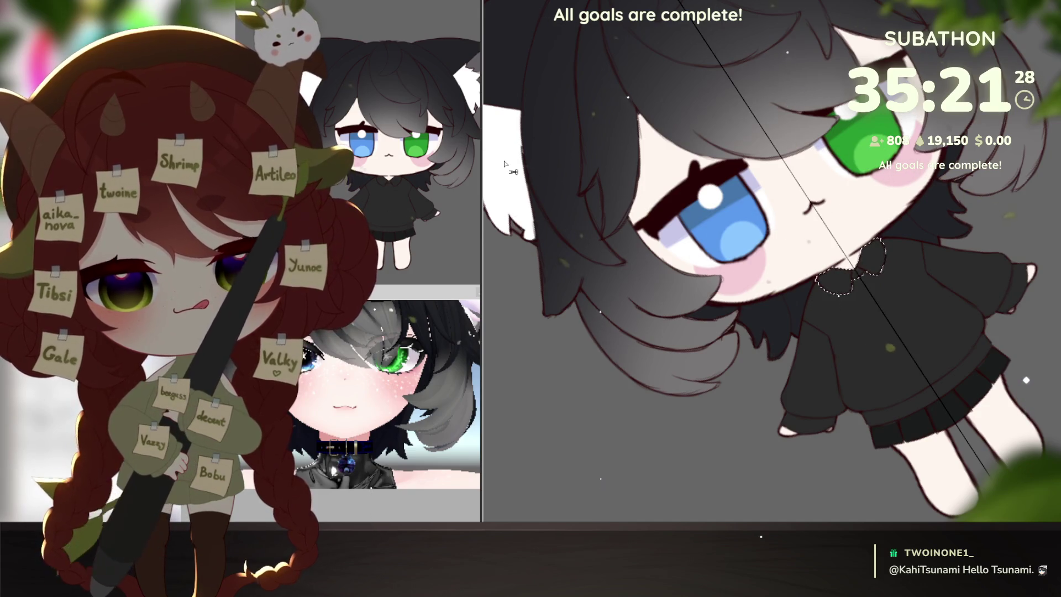
pyautogui.scroll(-5, 950, 433)
pyautogui.scroll(-2, 950, 433)
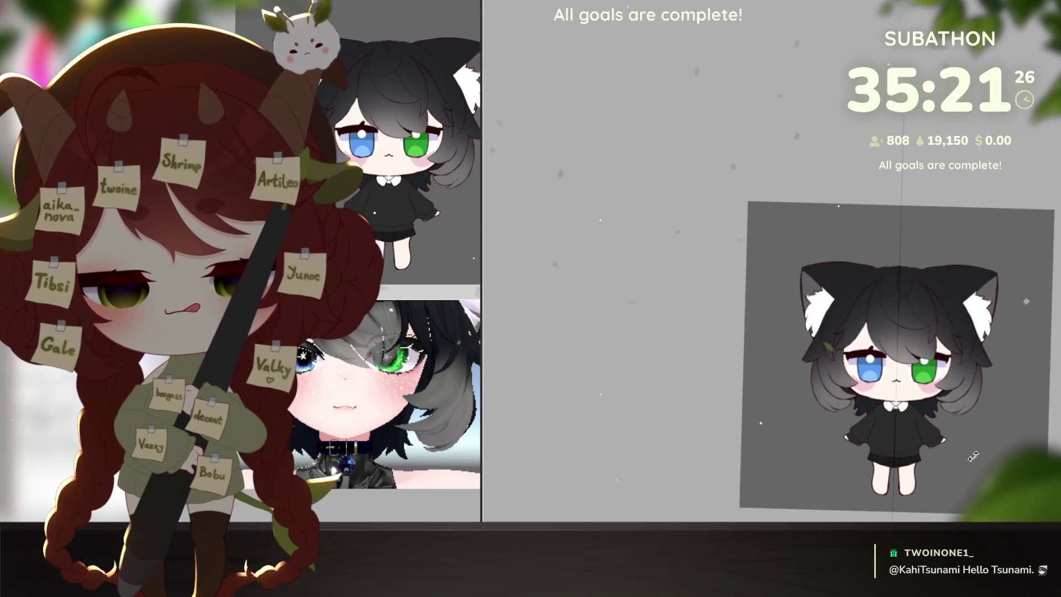
pyautogui.scroll(1, 950, 433)
pyautogui.scroll(5, 974, 427)
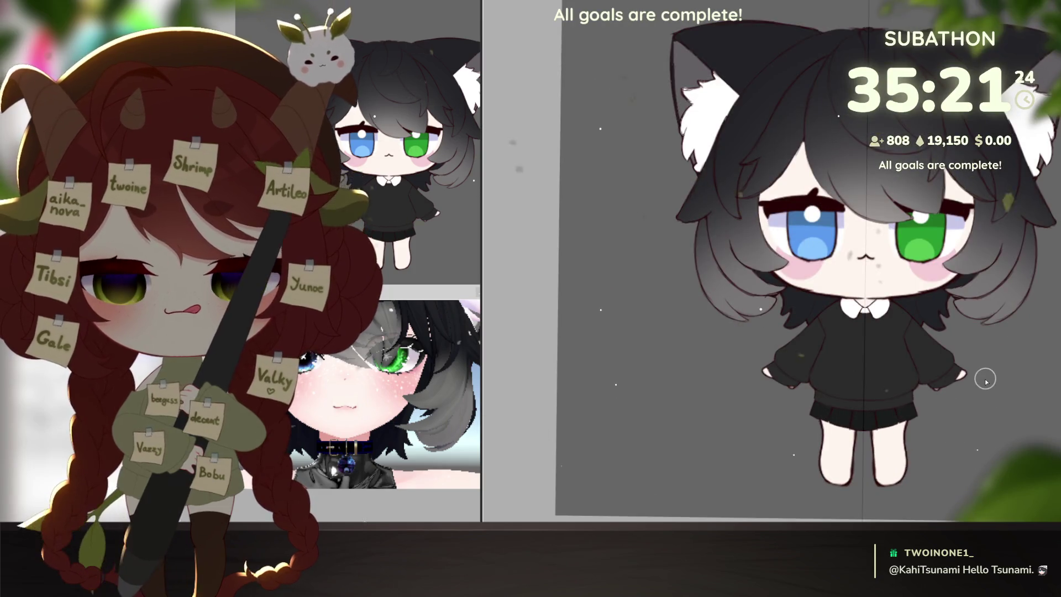
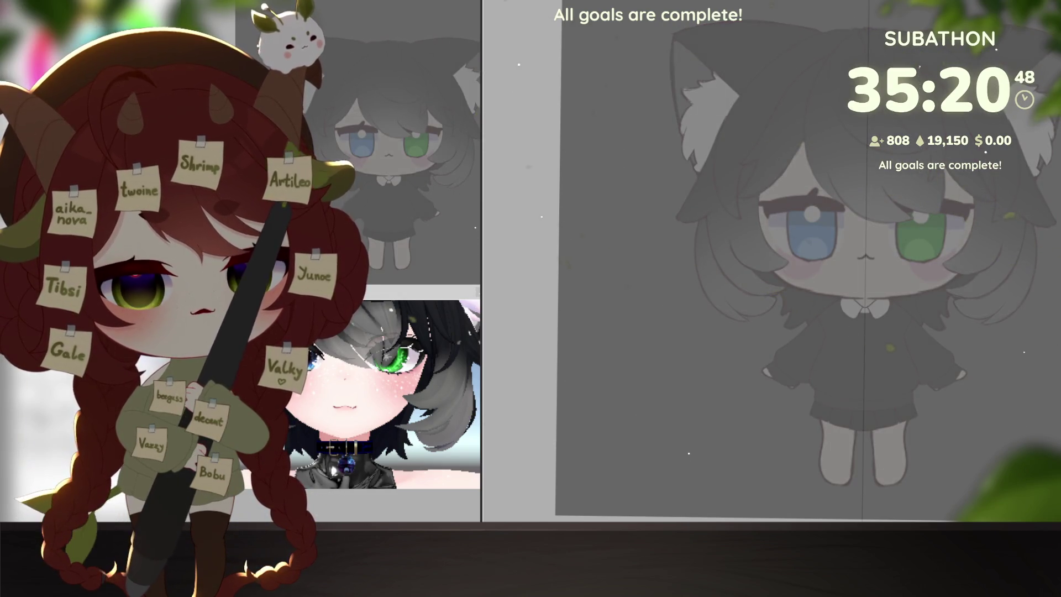
pyautogui.scroll(6, 931, 364)
pyautogui.scroll(4, 912, 356)
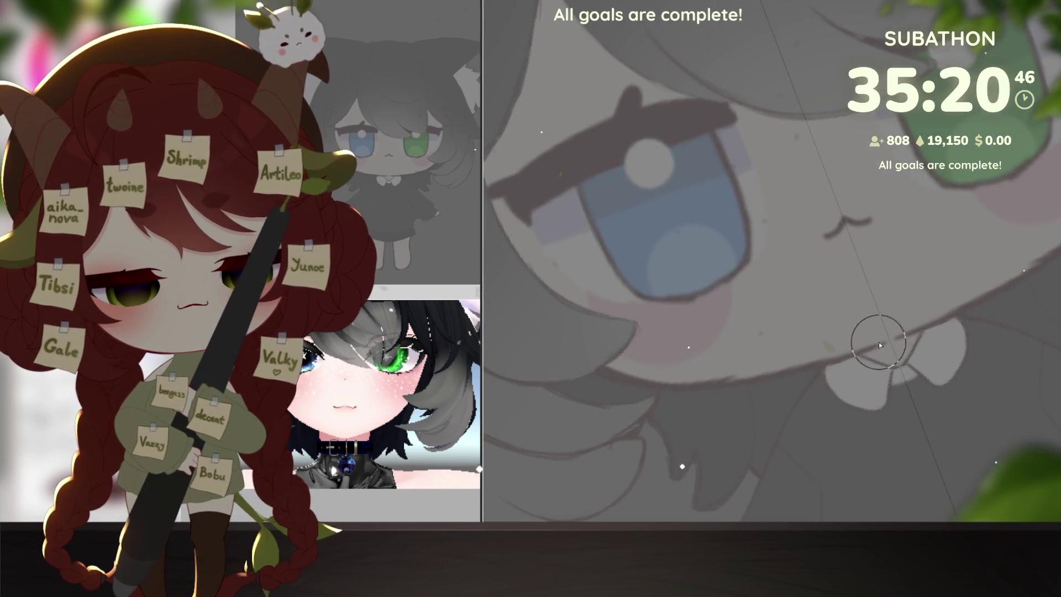
# Undo the stray stroke and sketch the collar bow with curved strokes below it in dark red.
pyautogui.hotkey('ctrl', 'z')
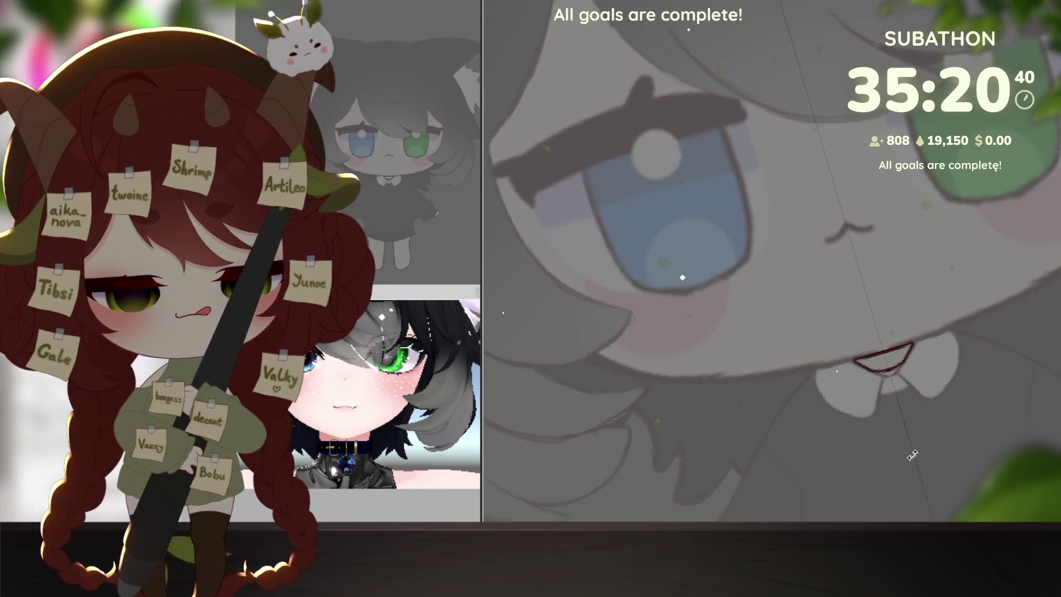
pyautogui.scroll(3, 862, 355)
pyautogui.moveTo(899, 325)
pyautogui.mouseDown()
pyautogui.moveTo(939, 320)
pyautogui.moveTo(948, 348)
pyautogui.mouseUp()
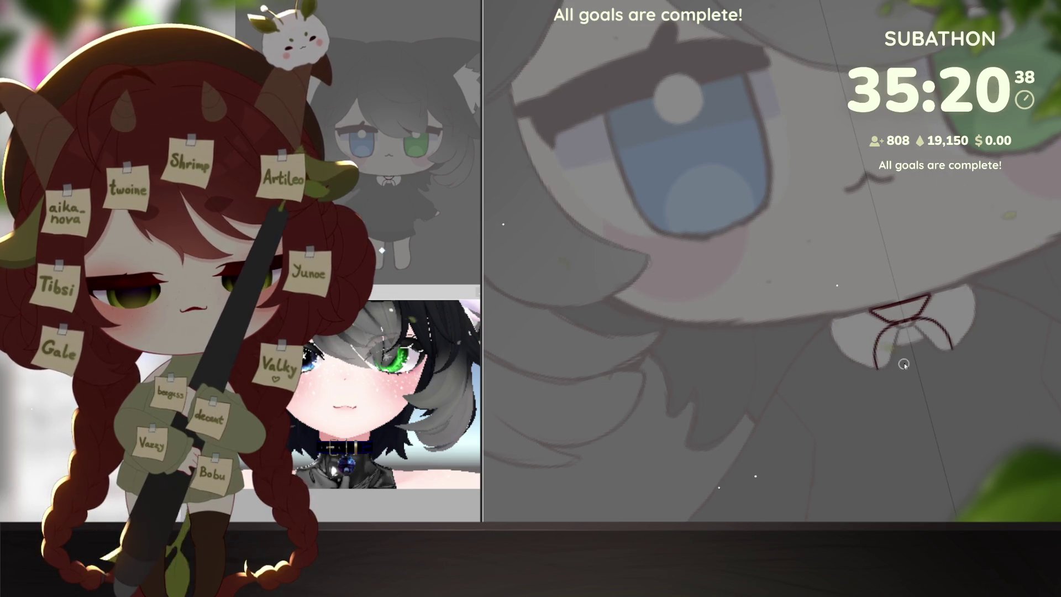
pyautogui.moveTo(897, 325)
pyautogui.mouseDown()
pyautogui.moveTo(945, 331)
pyautogui.moveTo(874, 350)
pyautogui.mouseUp()
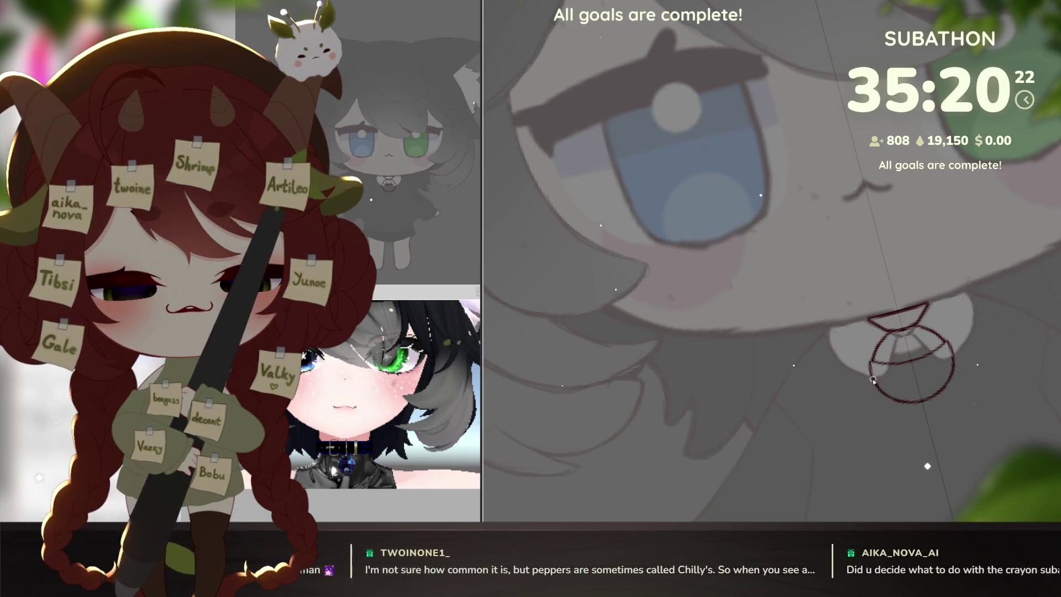
# Add ridge lines across the bell and fill its bottom slot in dark red.
pyautogui.moveTo(882, 369); pyautogui.dragTo(885, 395)
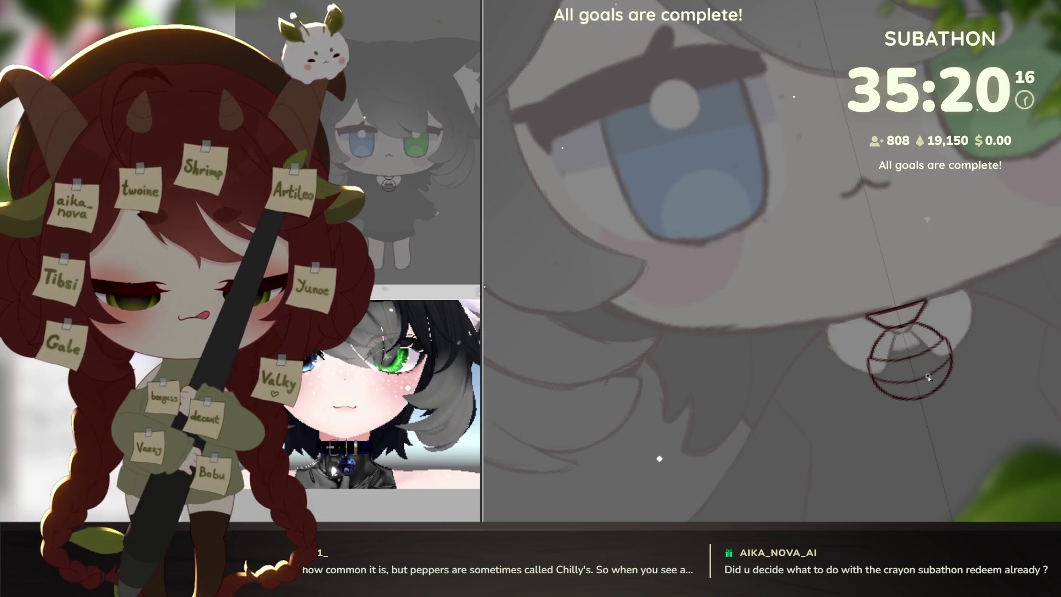
pyautogui.scroll(-1, 915, 391)
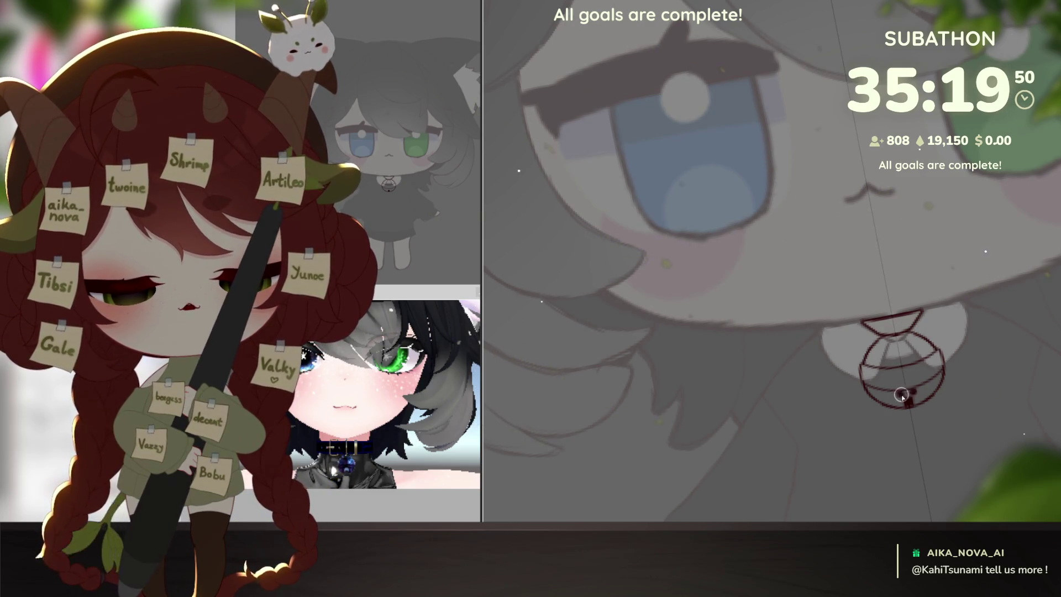
pyautogui.moveTo(899, 396); pyautogui.dragTo(912, 400)
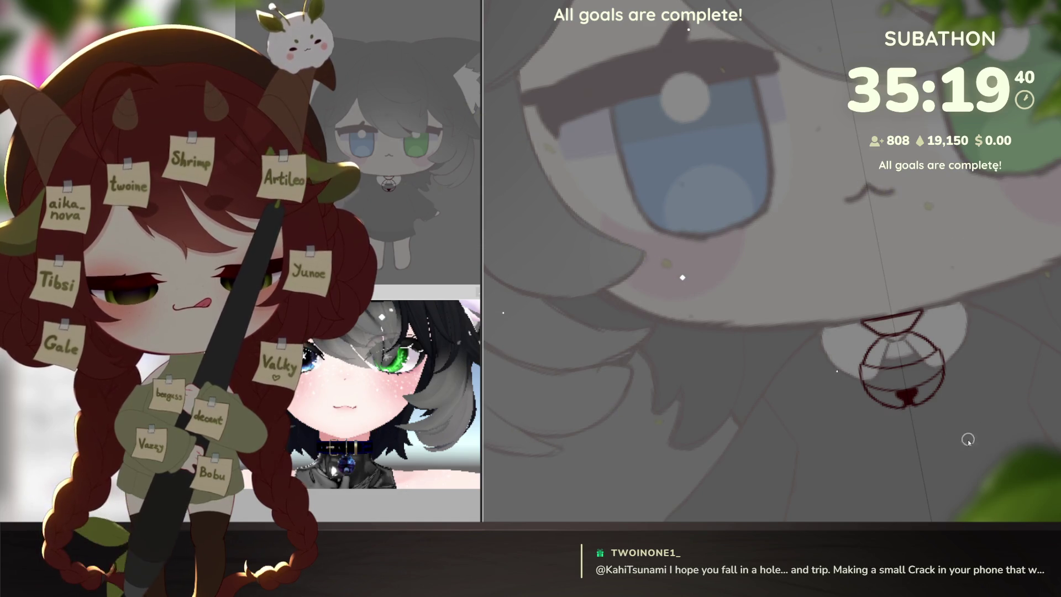
pyautogui.scroll(-5, 940, 423)
pyautogui.scroll(-2, 954, 431)
pyautogui.scroll(1, 974, 440)
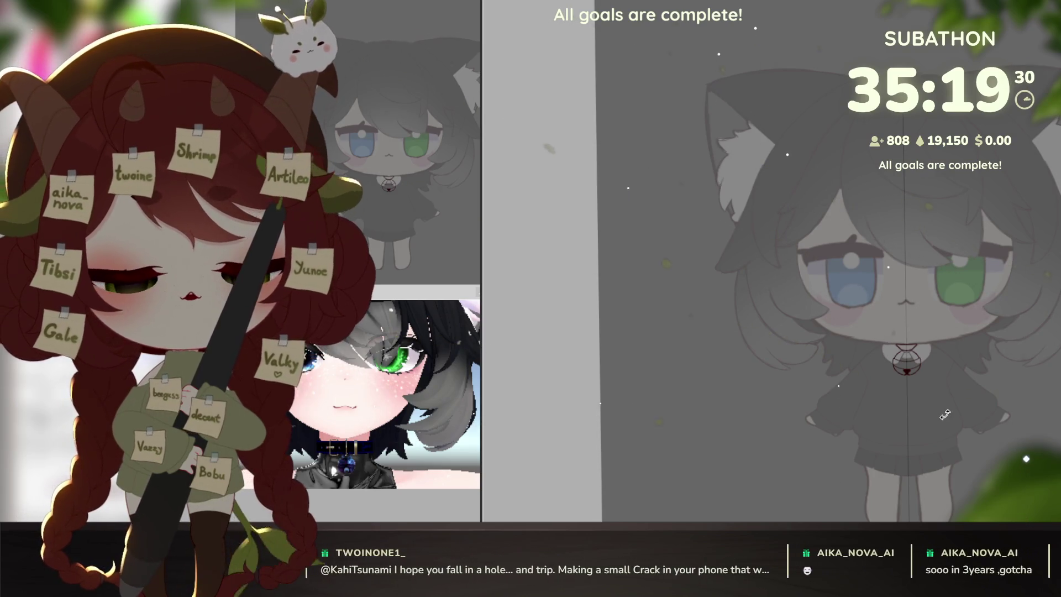
pyautogui.scroll(-4, 946, 415)
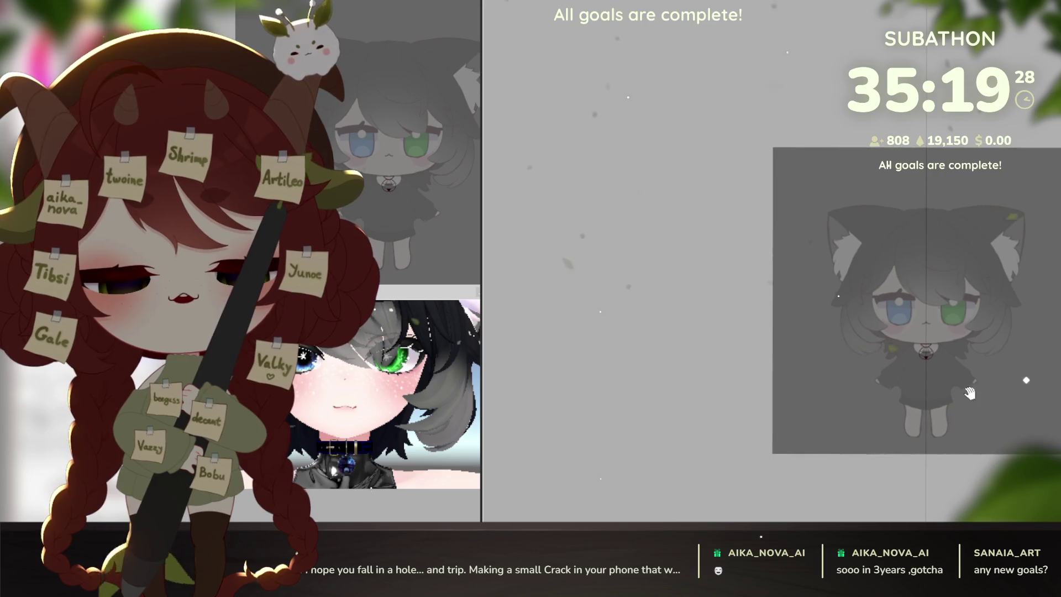
pyautogui.scroll(6, 968, 390)
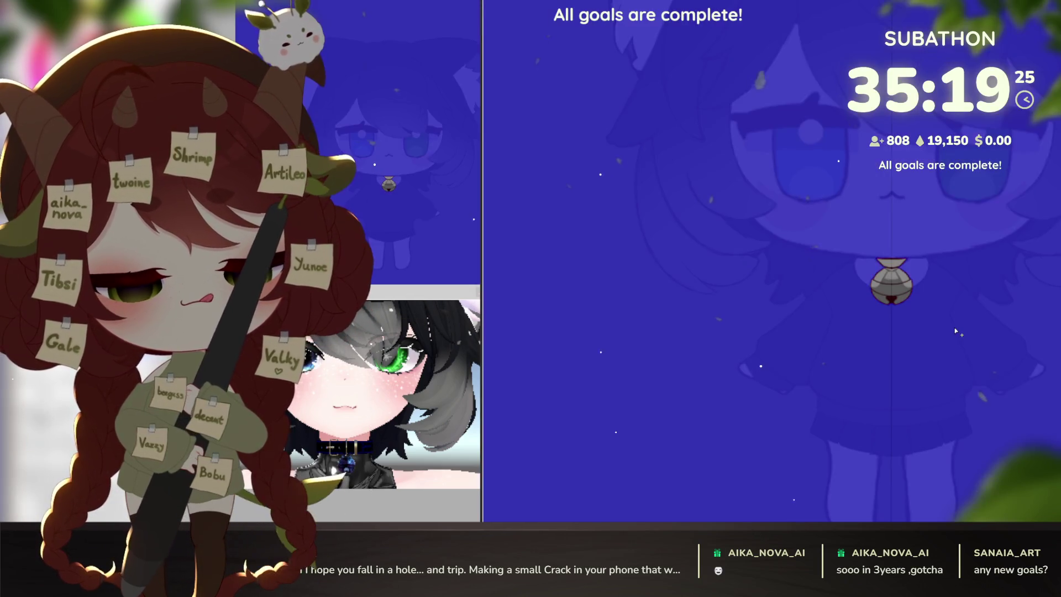
# Fill the collar bell with blue using the bucket, undoing and redoing until it sits right.
pyautogui.click(747, 331)
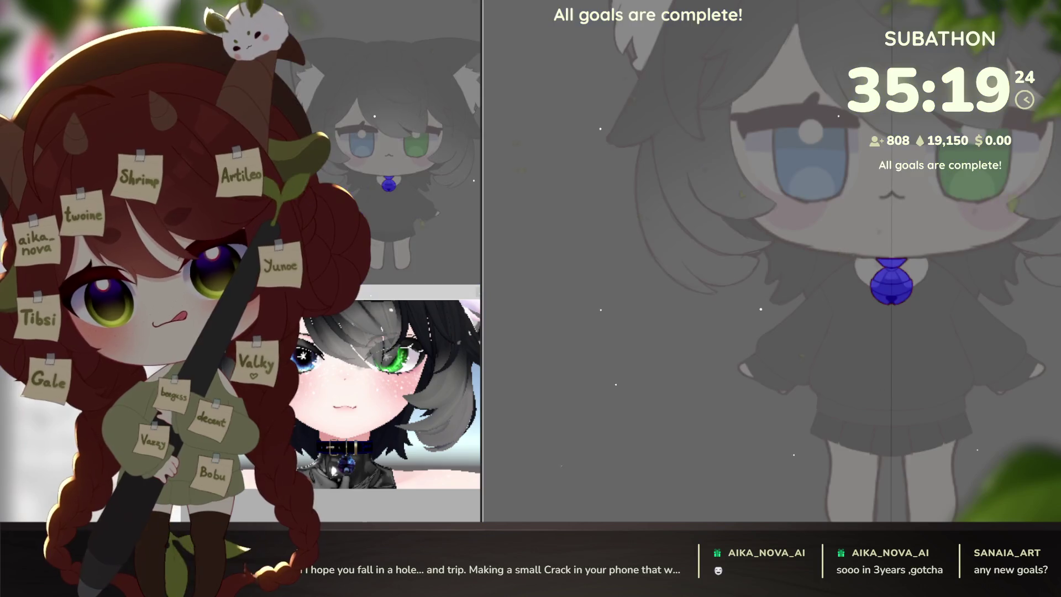
pyautogui.hotkey('ctrl', 'z')
pyautogui.click(892, 281)
pyautogui.hotkey('ctrl', 'z')
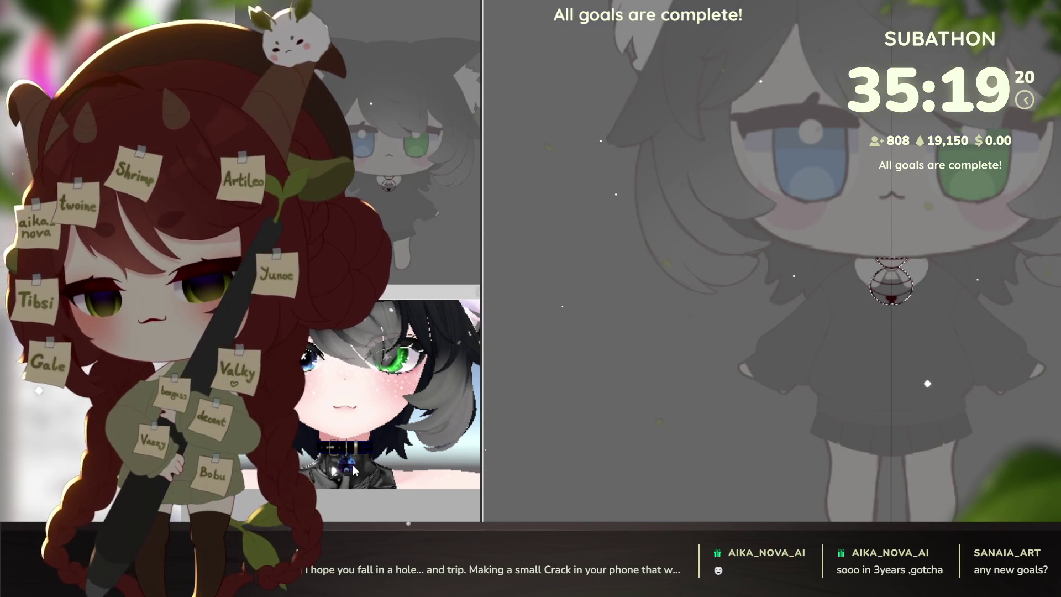
pyautogui.scroll(3, 352, 465)
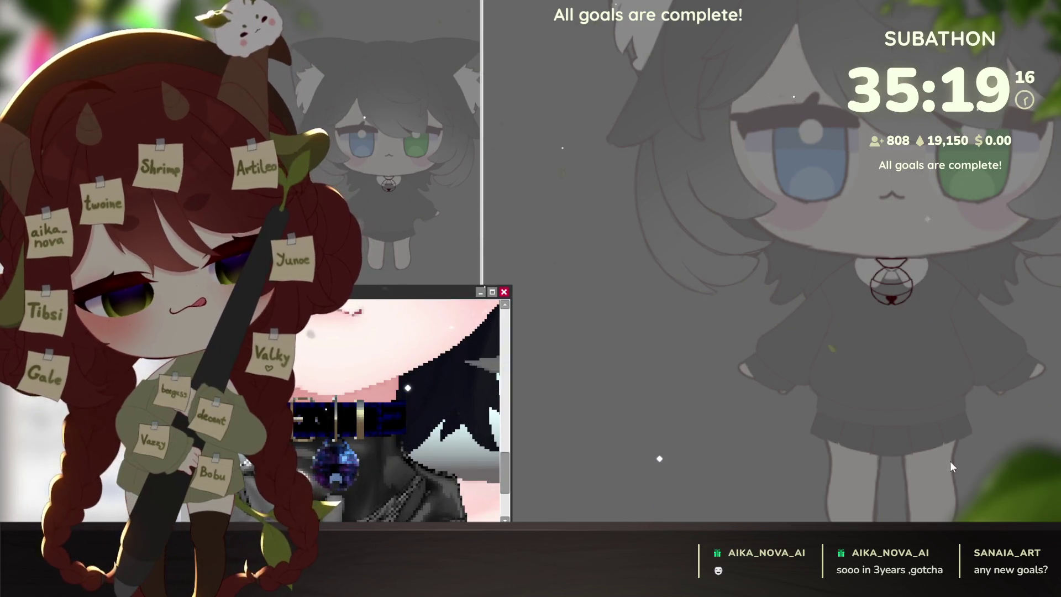
pyautogui.click(891, 281)
pyautogui.scroll(5, 892, 332)
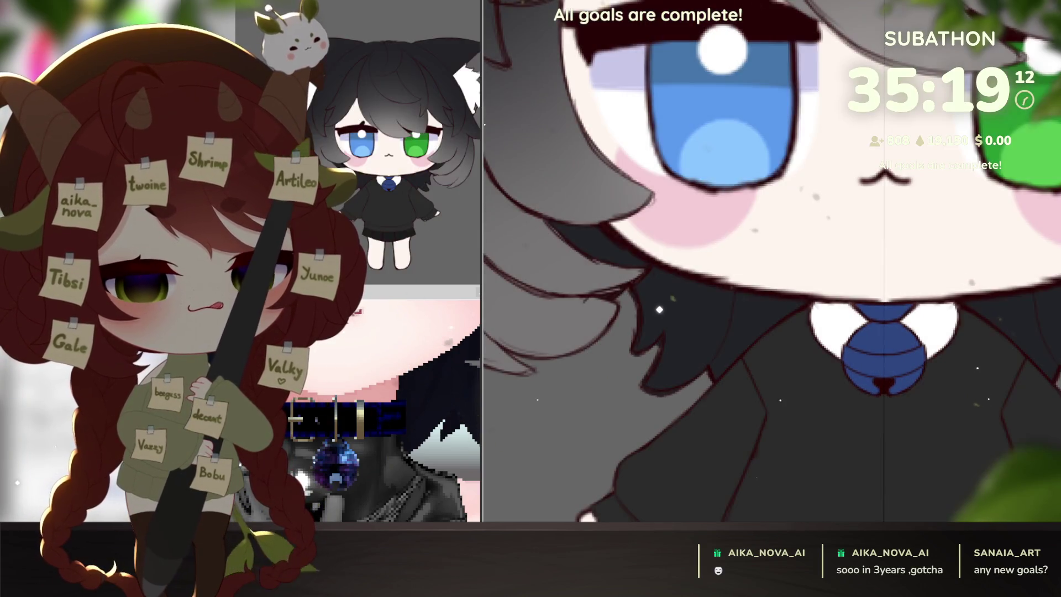
pyautogui.scroll(-5, 660, 328)
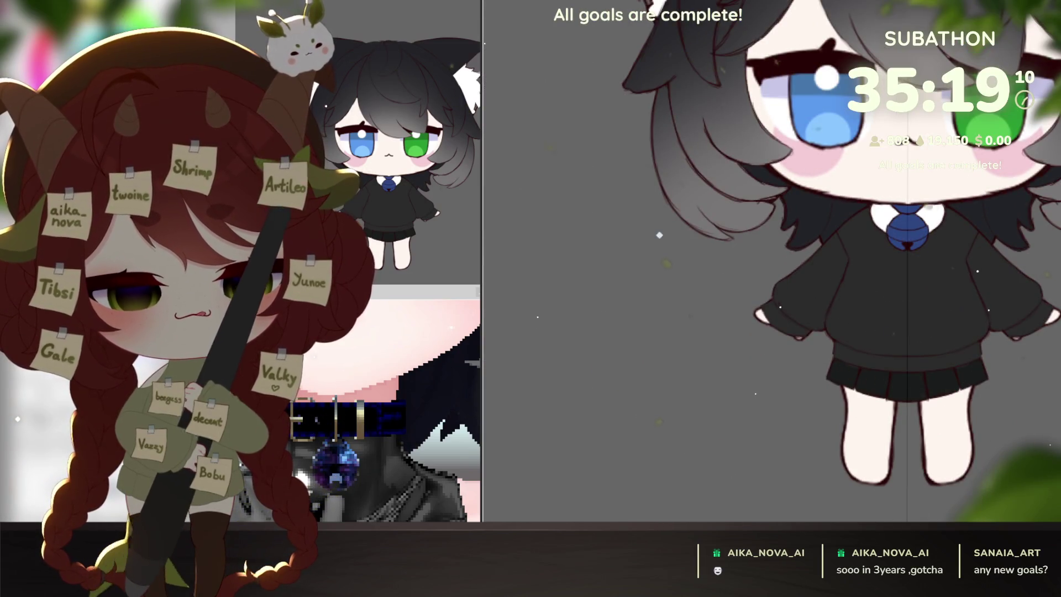
pyautogui.scroll(5, 887, 220)
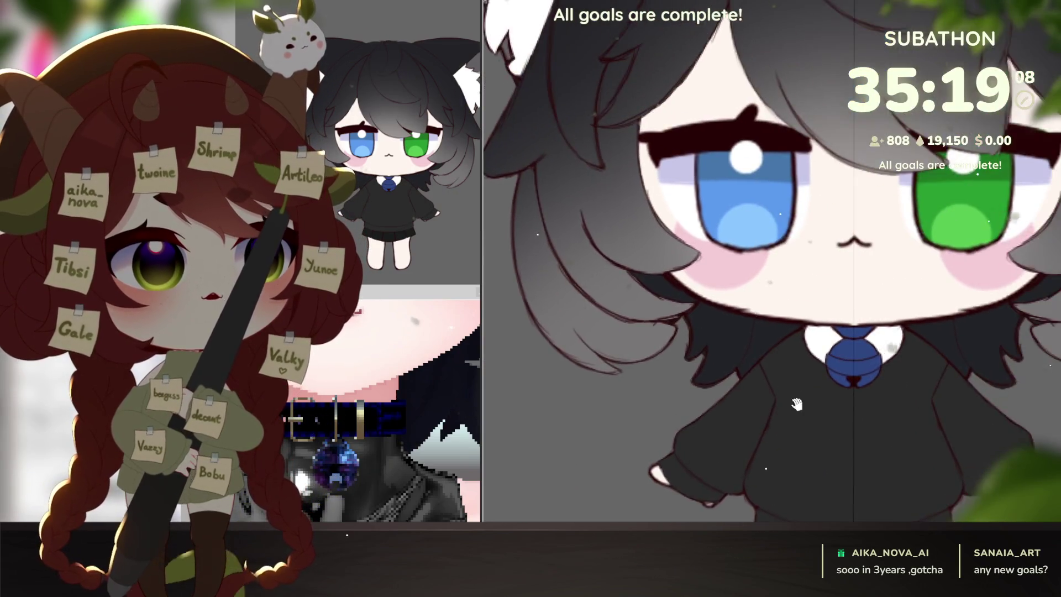
pyautogui.scroll(3, 880, 250)
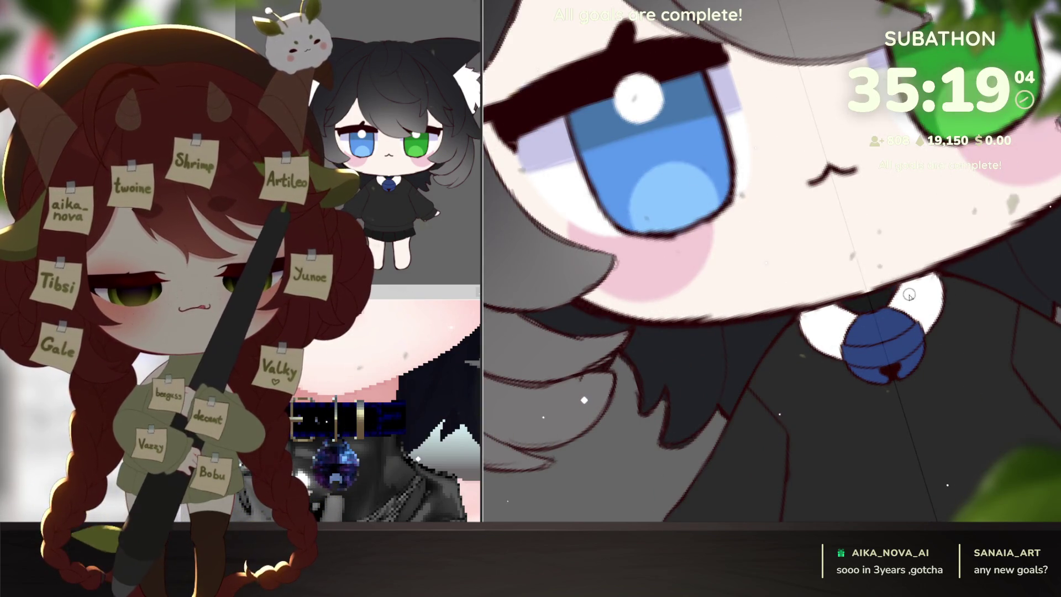
pyautogui.scroll(-5, 899, 338)
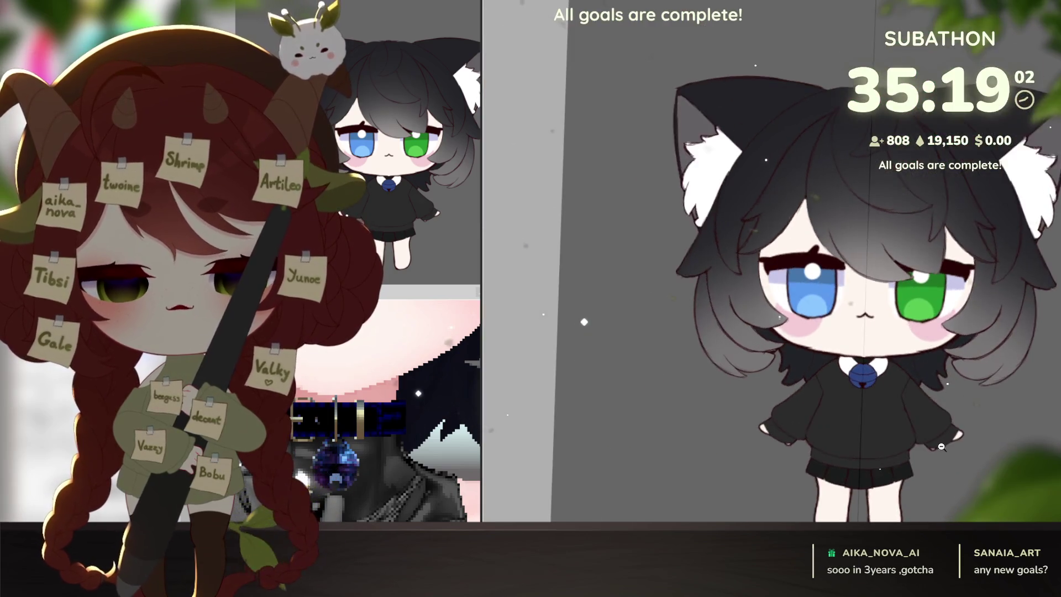
pyautogui.scroll(-4, 912, 373)
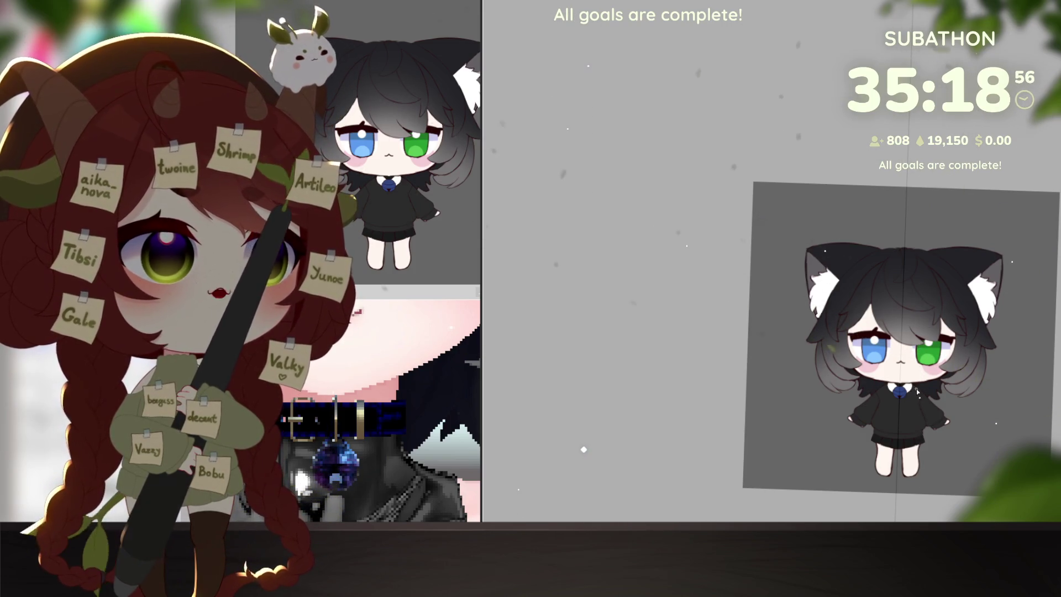
# Paint a small white highlight dot on the blue bell and dismiss the floating preview.
pyautogui.moveTo(912, 386); pyautogui.dragTo(879, 402)
pyautogui.scroll(4, 879, 401)
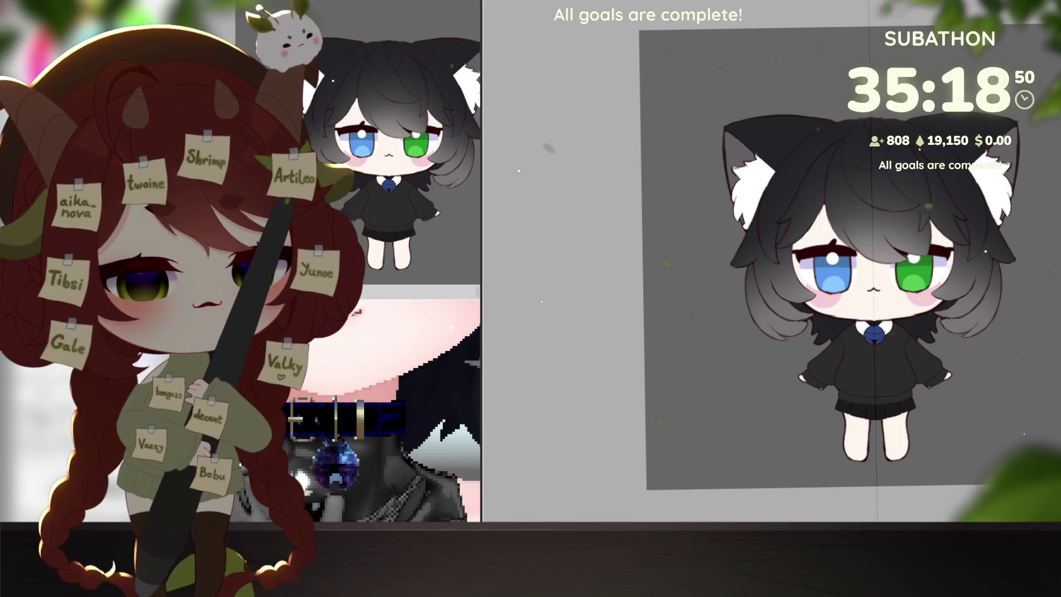
pyautogui.scroll(3, 878, 291)
pyautogui.scroll(5, 941, 269)
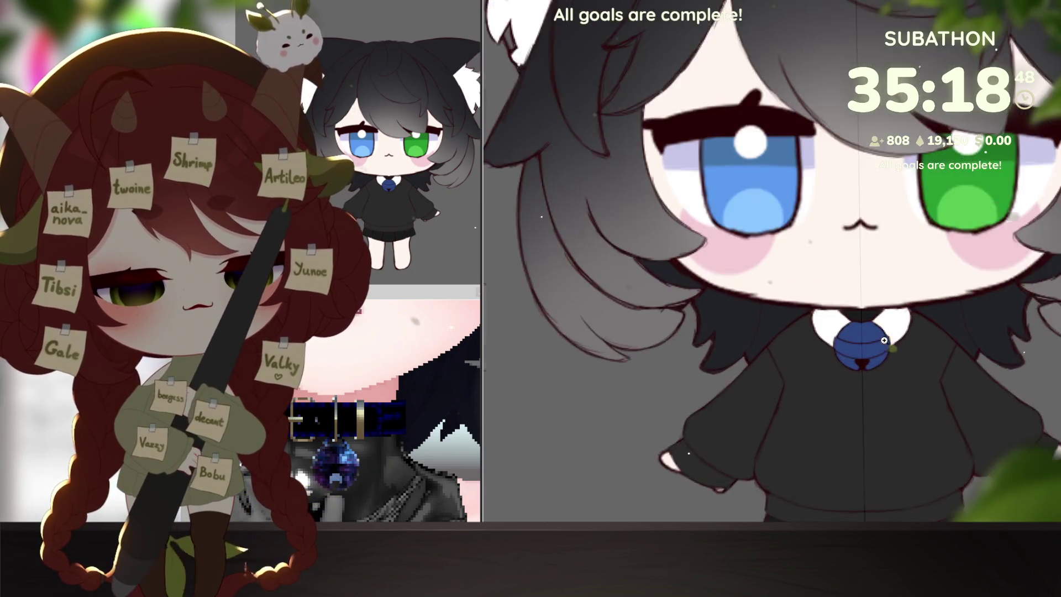
pyautogui.click(850, 330)
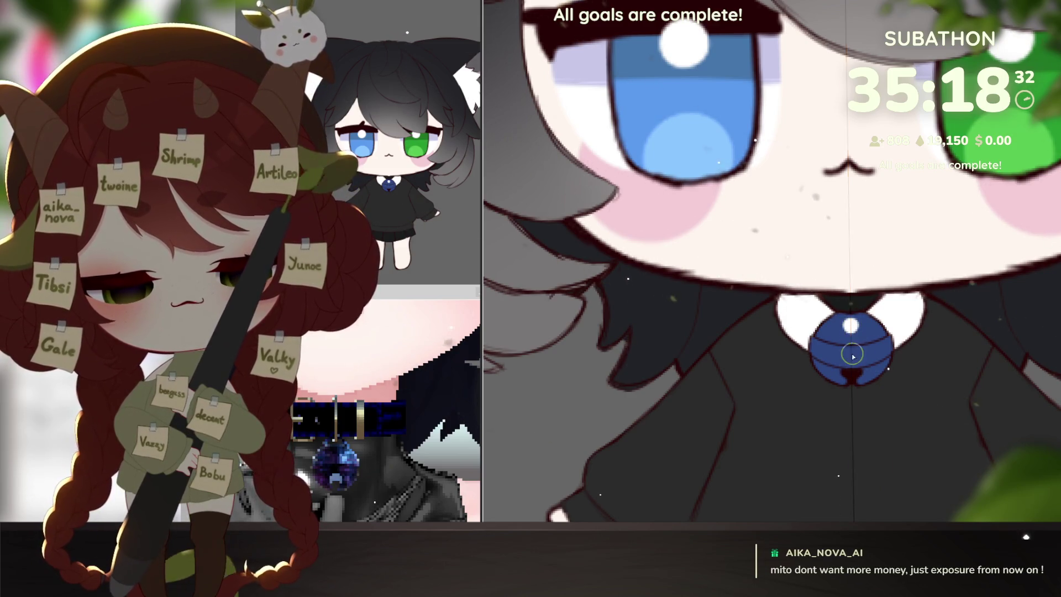
pyautogui.scroll(-5, 852, 340)
pyautogui.moveTo(895, 434); pyautogui.dragTo(878, 398)
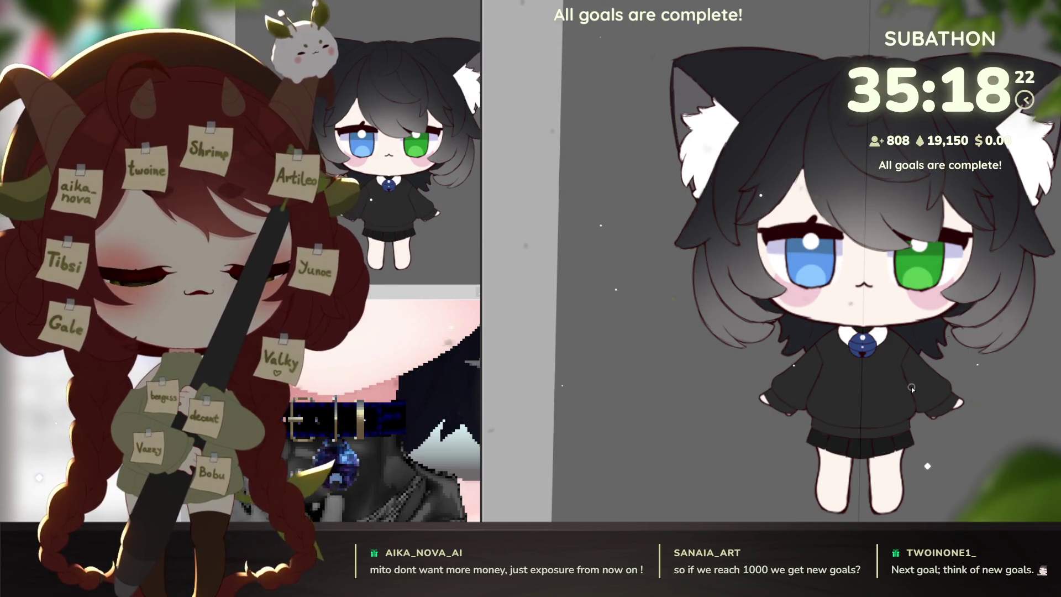
pyautogui.scroll(-4, 911, 387)
pyautogui.scroll(2, 941, 411)
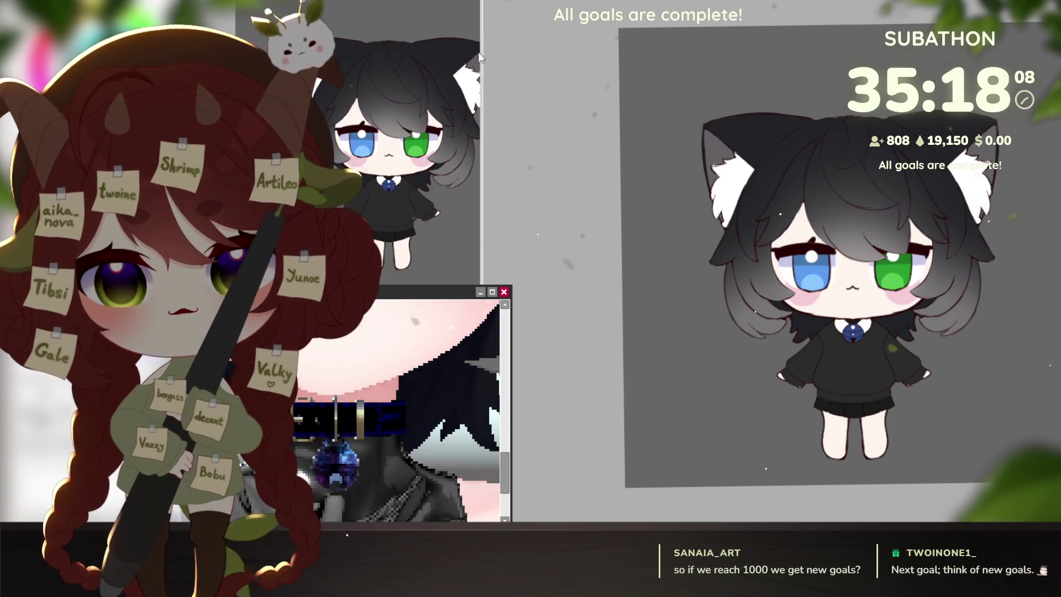
pyautogui.press('Tab')
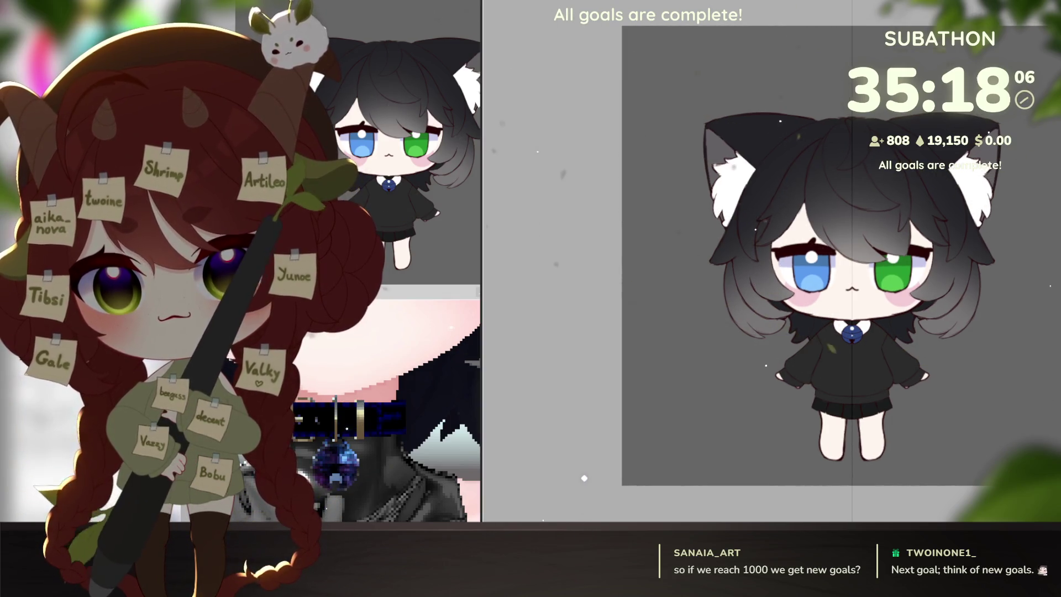
pyautogui.scroll(1, 963, 431)
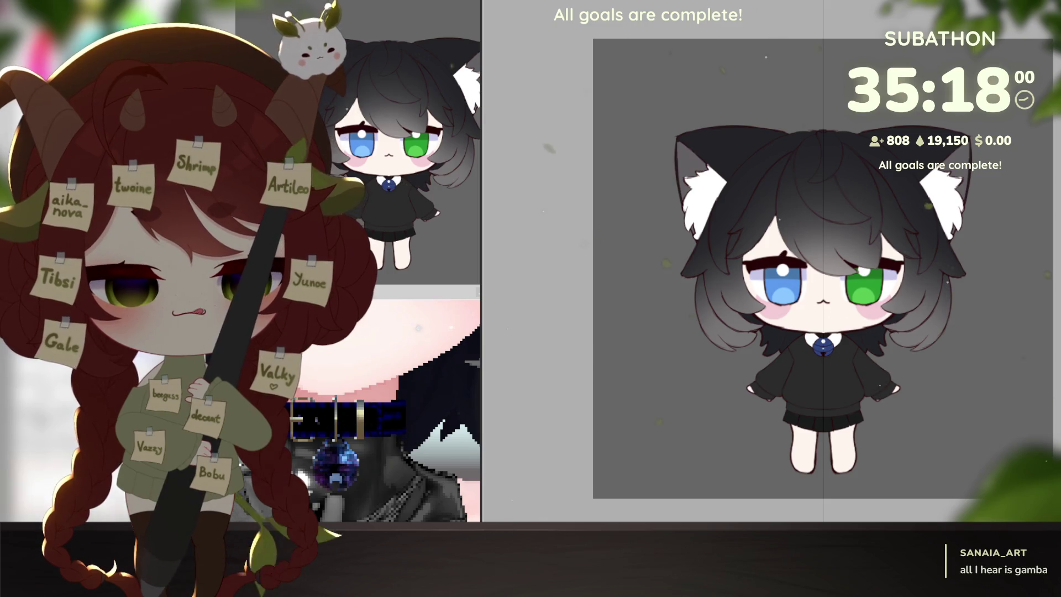
pyautogui.scroll(4, 837, 377)
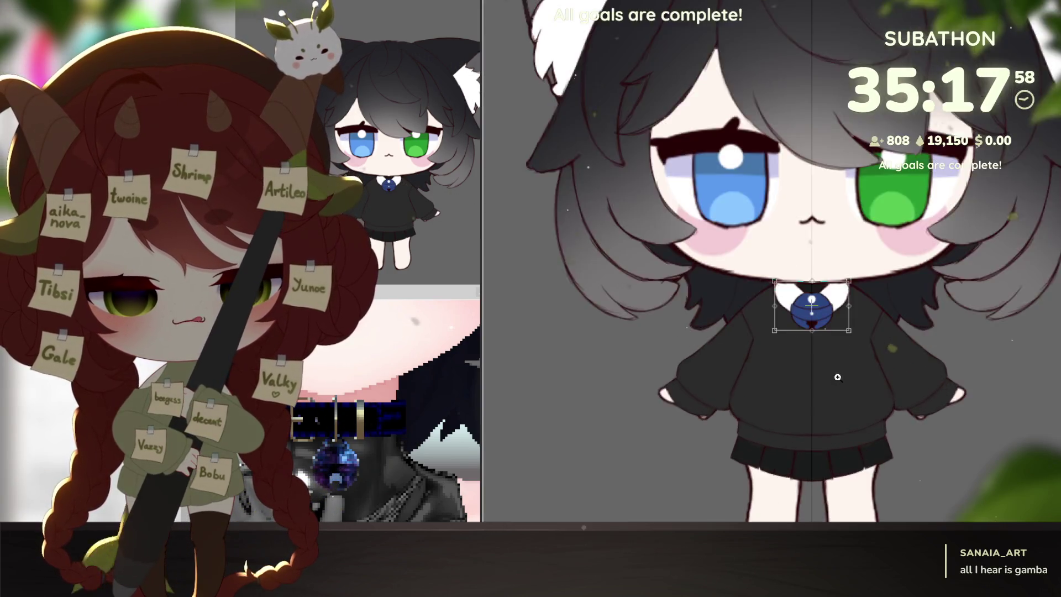
pyautogui.scroll(3, 837, 378)
# Move the bell lower on the collar and erase the white bow outline beneath it.
pyautogui.moveTo(833, 237); pyautogui.dragTo(835, 255)
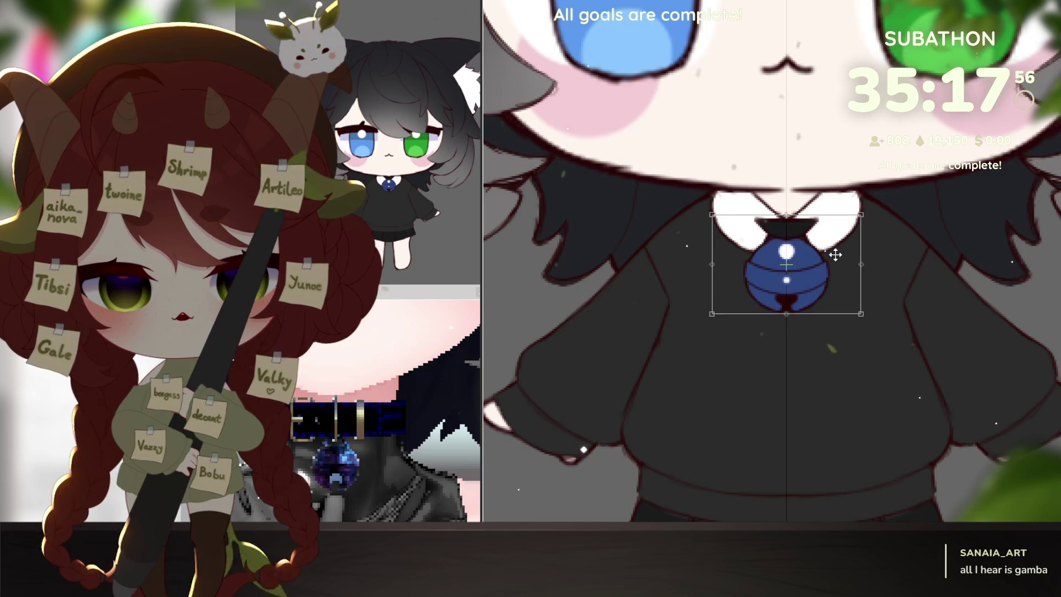
pyautogui.scroll(3, 835, 261)
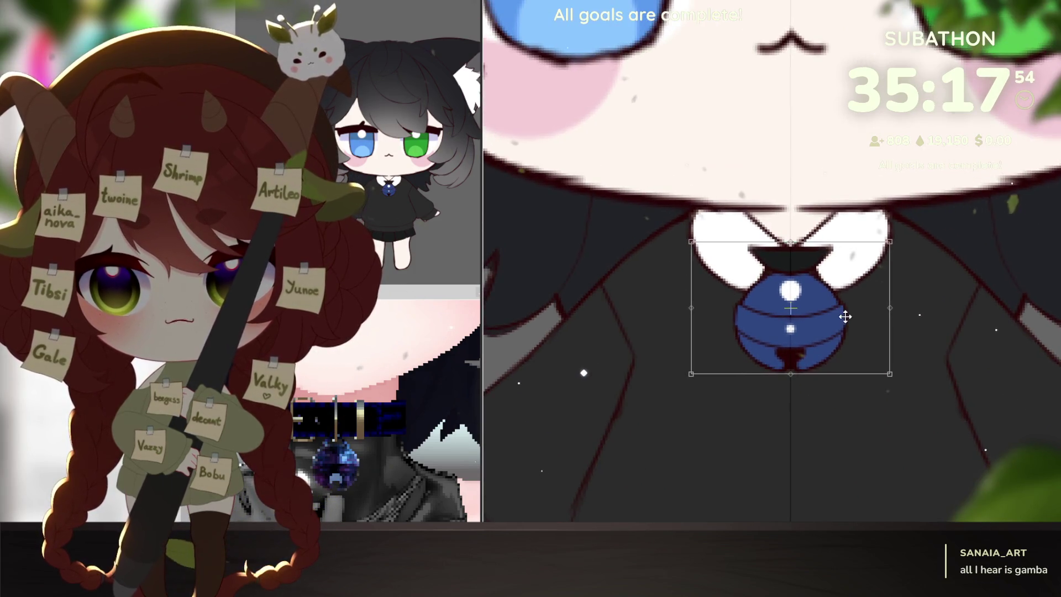
pyautogui.press('Return')
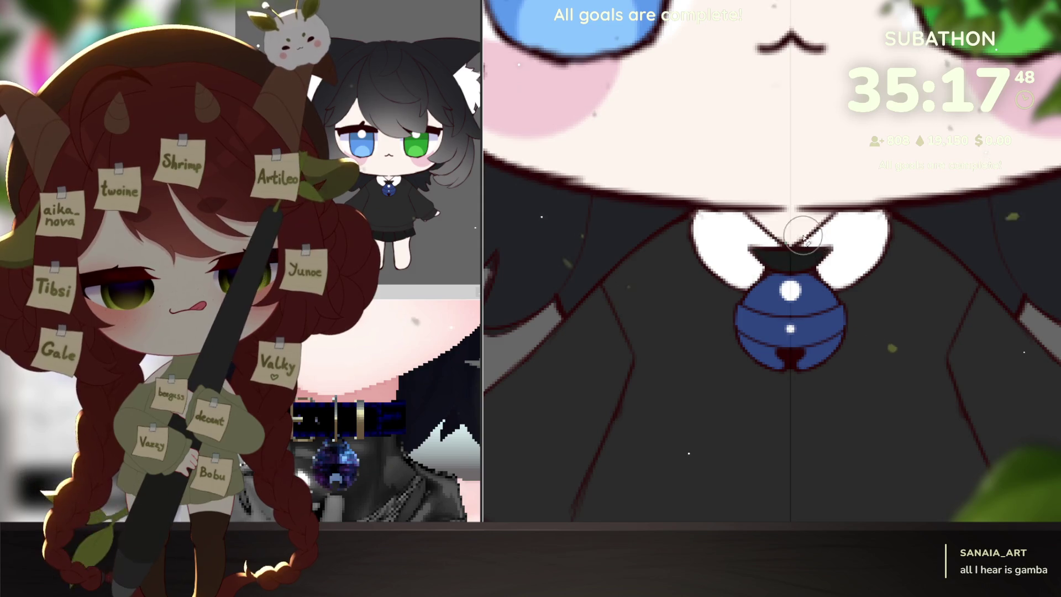
pyautogui.moveTo(831, 256)
pyautogui.mouseDown()
pyautogui.moveTo(763, 249)
pyautogui.moveTo(830, 269)
pyautogui.moveTo(754, 249)
pyautogui.mouseUp()
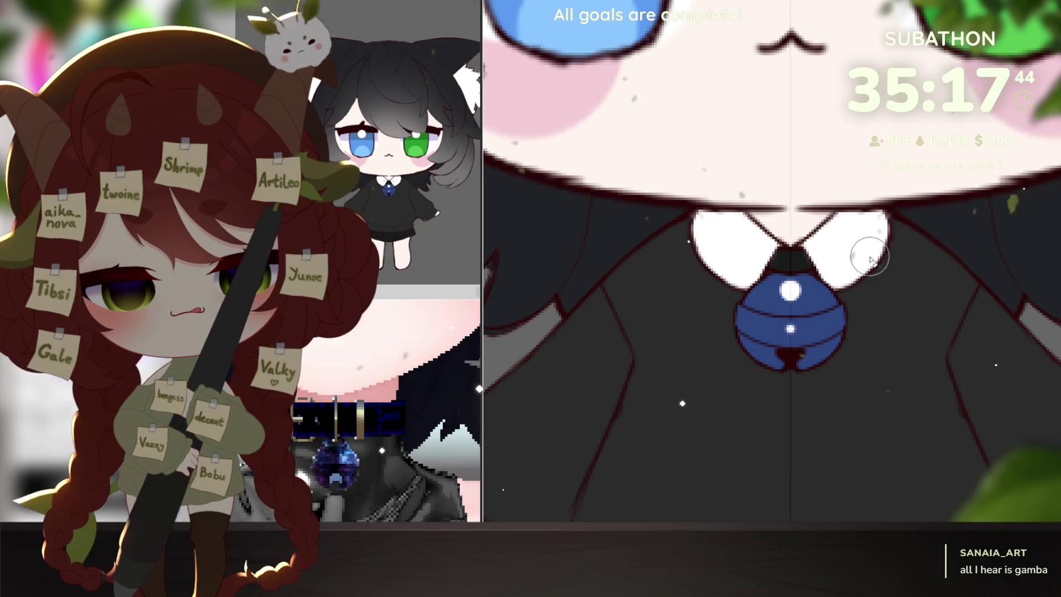
pyautogui.scroll(-8, 912, 391)
pyautogui.moveTo(812, 349); pyautogui.dragTo(992, 374)
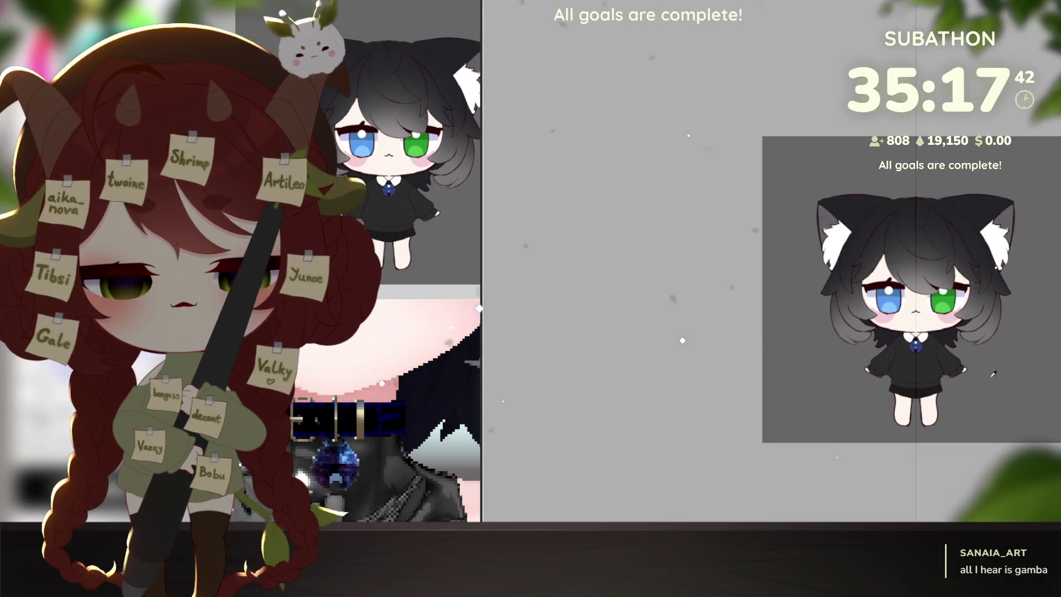
pyautogui.scroll(8, 927, 348)
pyautogui.moveTo(912, 356); pyautogui.dragTo(924, 368)
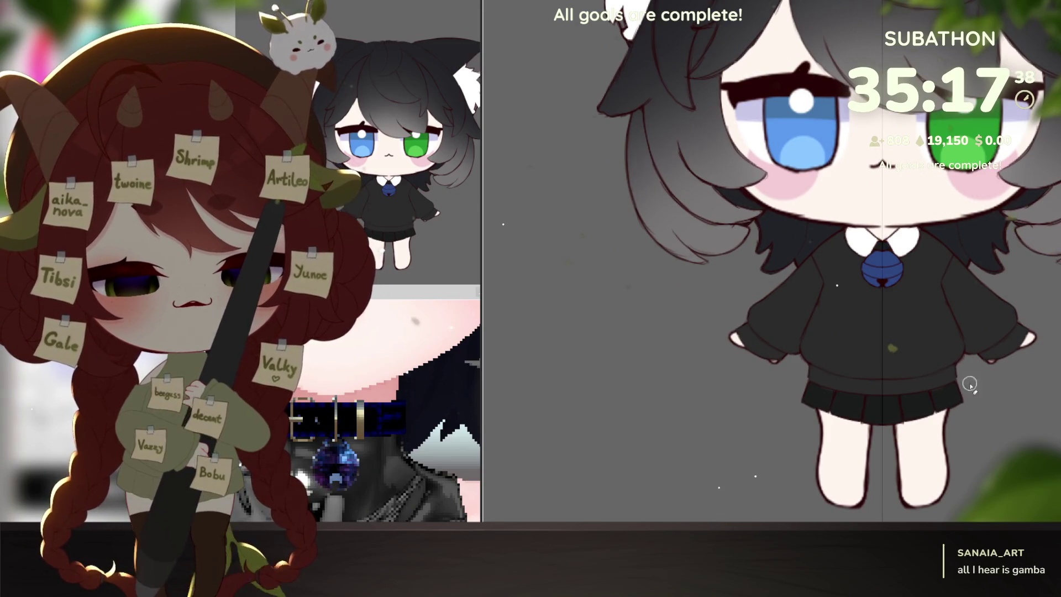
pyautogui.scroll(-5, 970, 384)
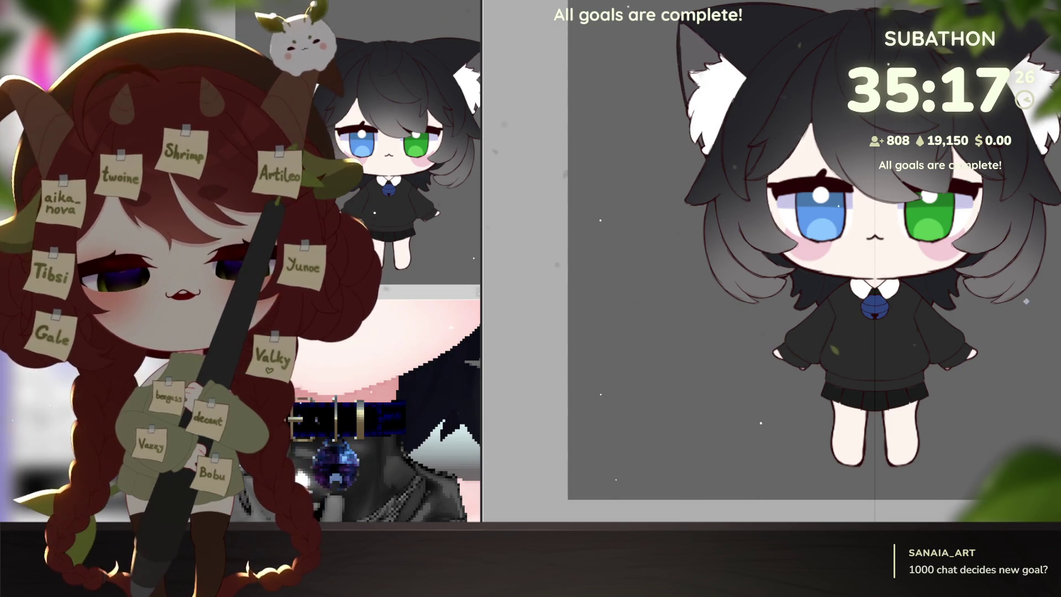
pyautogui.scroll(3, 953, 428)
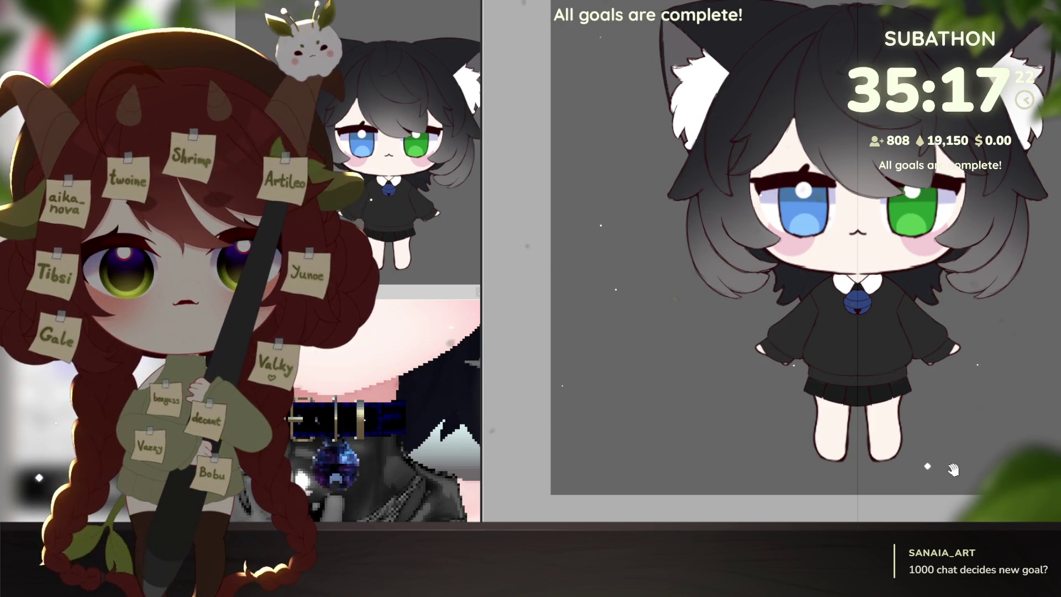
pyautogui.scroll(-2, 953, 469)
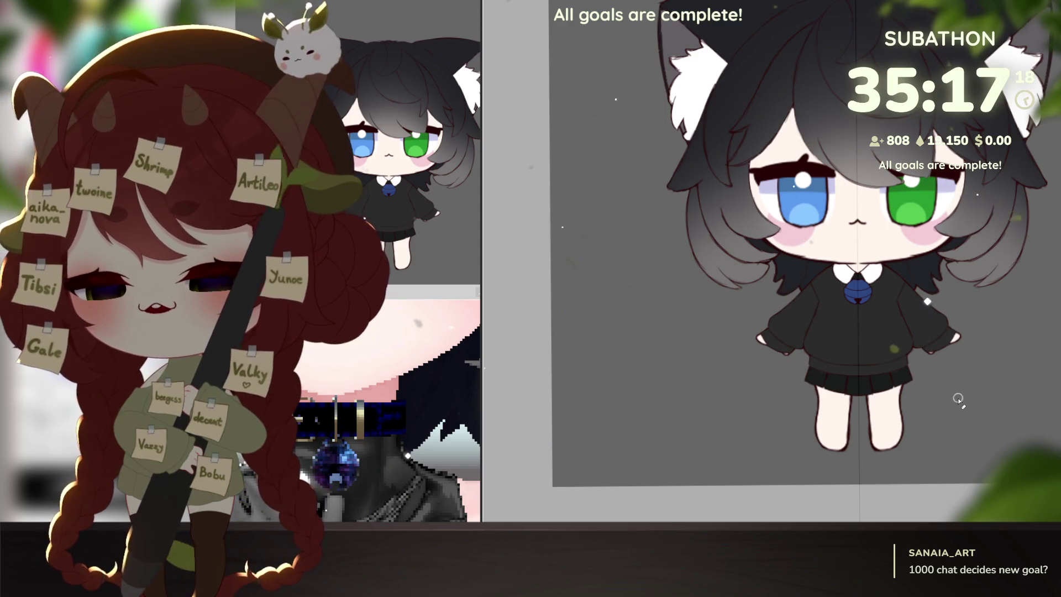
pyautogui.scroll(2, 978, 414)
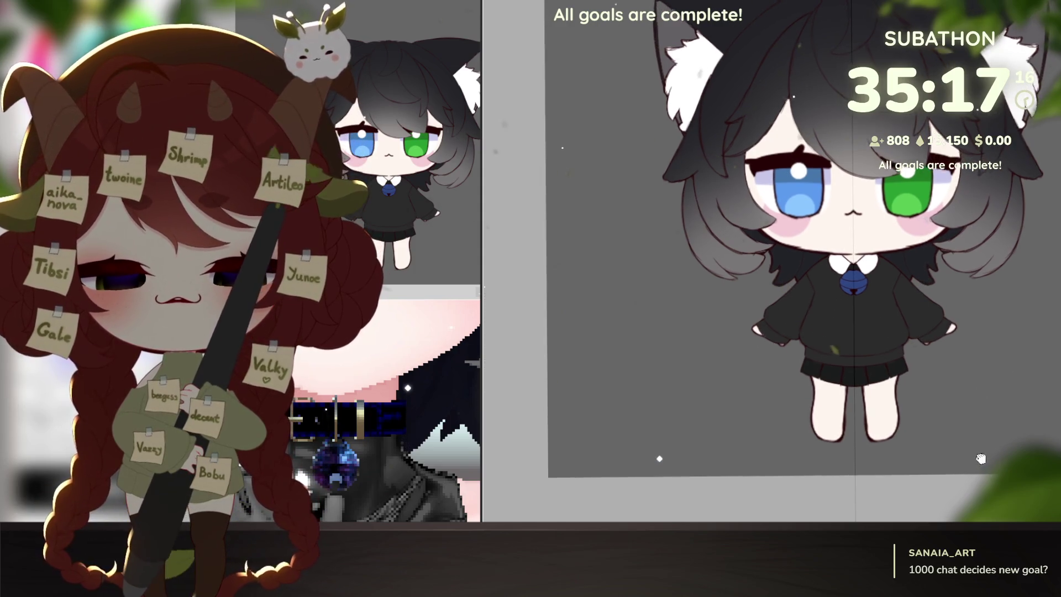